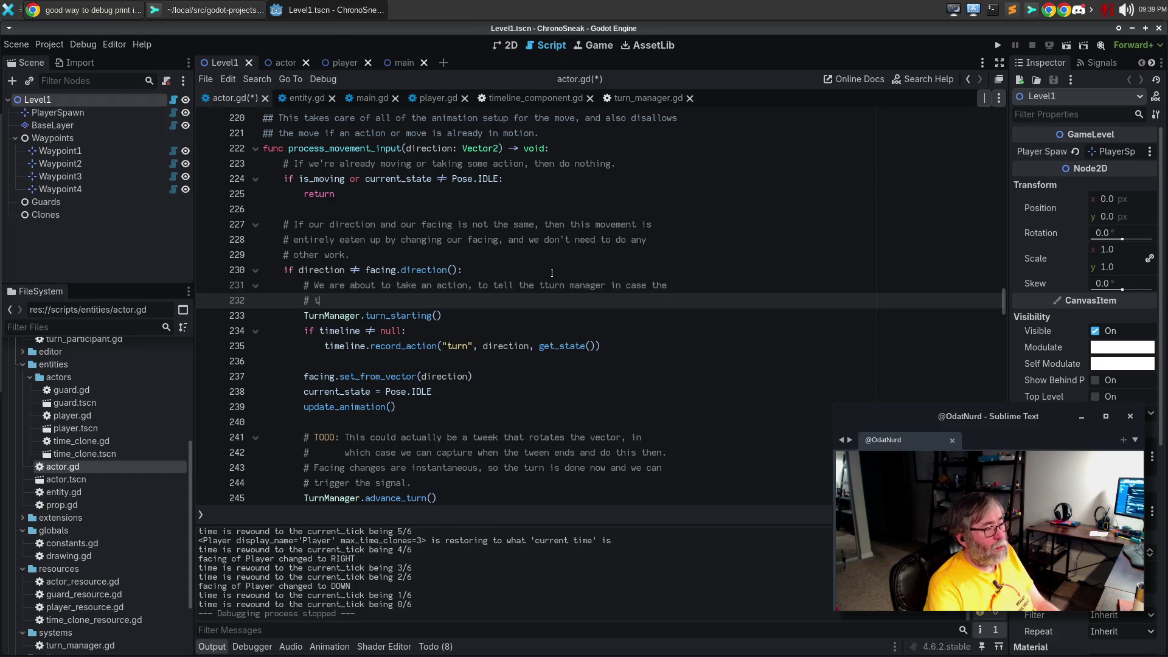
Write the comment '# timeline is going to branch; this gives things a chance to prepare / # before it happens.'
{"action": "type", "text": "oing t"}
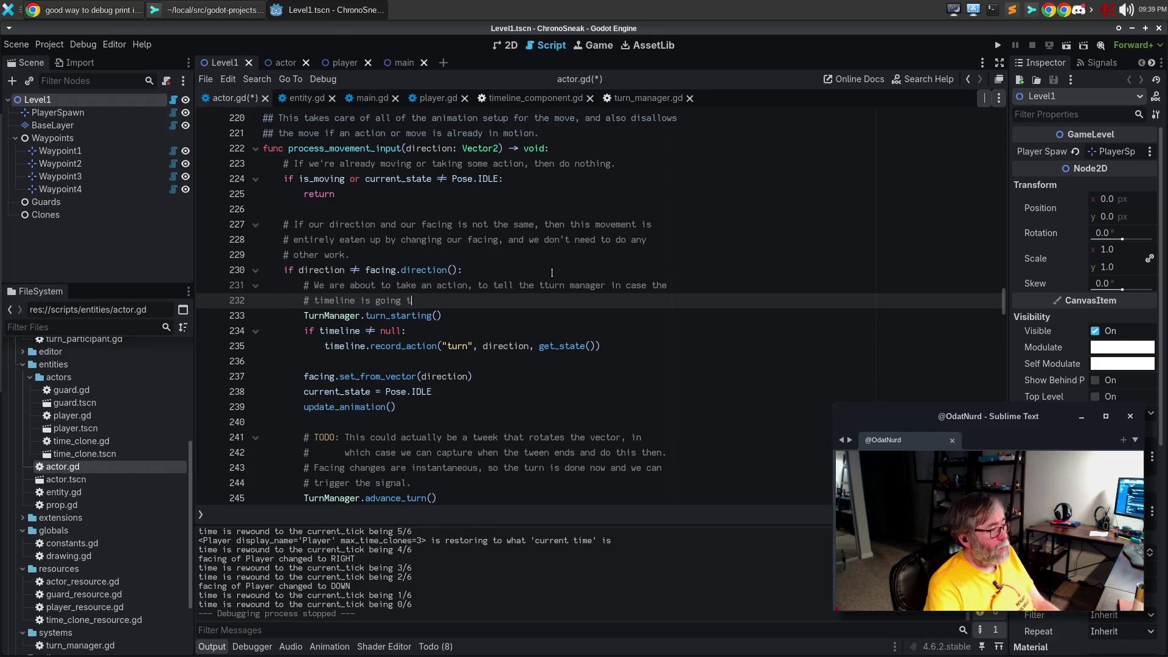
{"action": "type", "text": "o branch; th"}
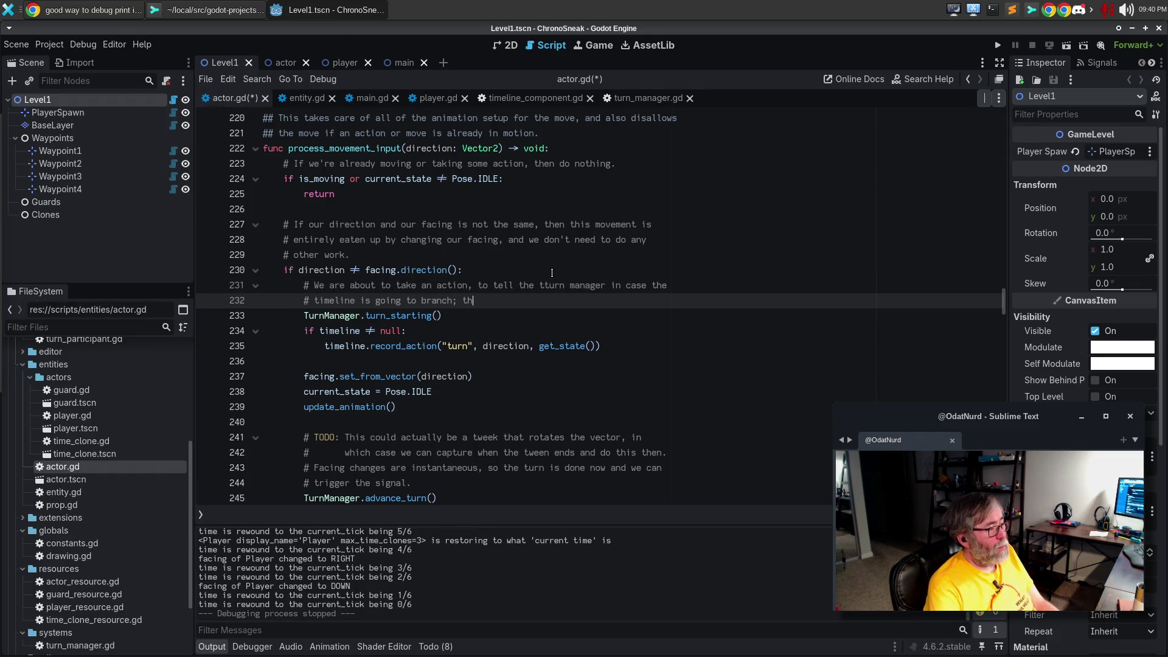
{"action": "type", "text": "is gives things a change to pre"}
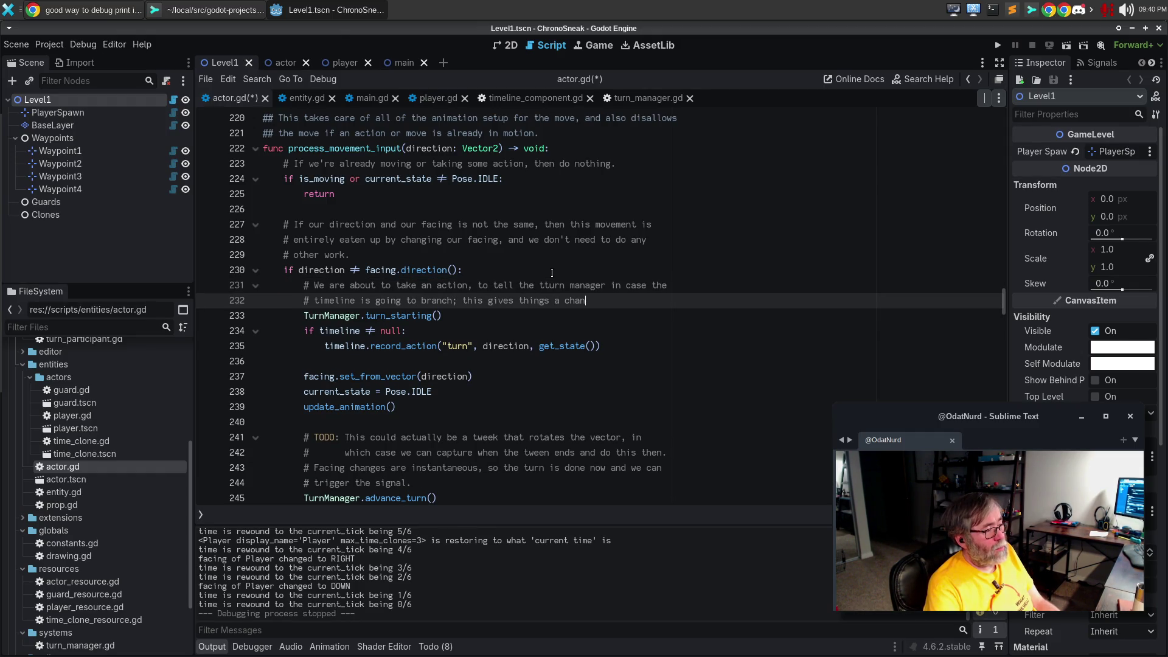
{"action": "key", "text": "BackSpace"}
{"action": "key", "text": "BackSpace"}
{"action": "key", "text": "BackSpace"}
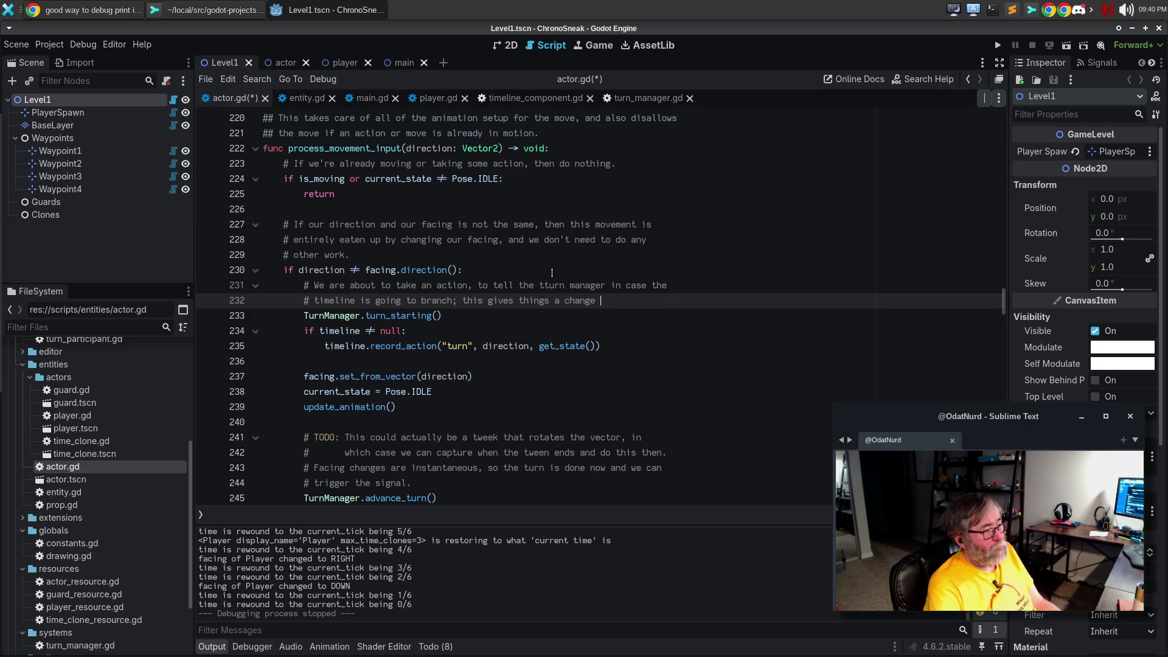
{"action": "type", "text": "ce to prepare"}
{"action": "key", "text": "Return"}
{"action": "type", "text": "# before it happens."}
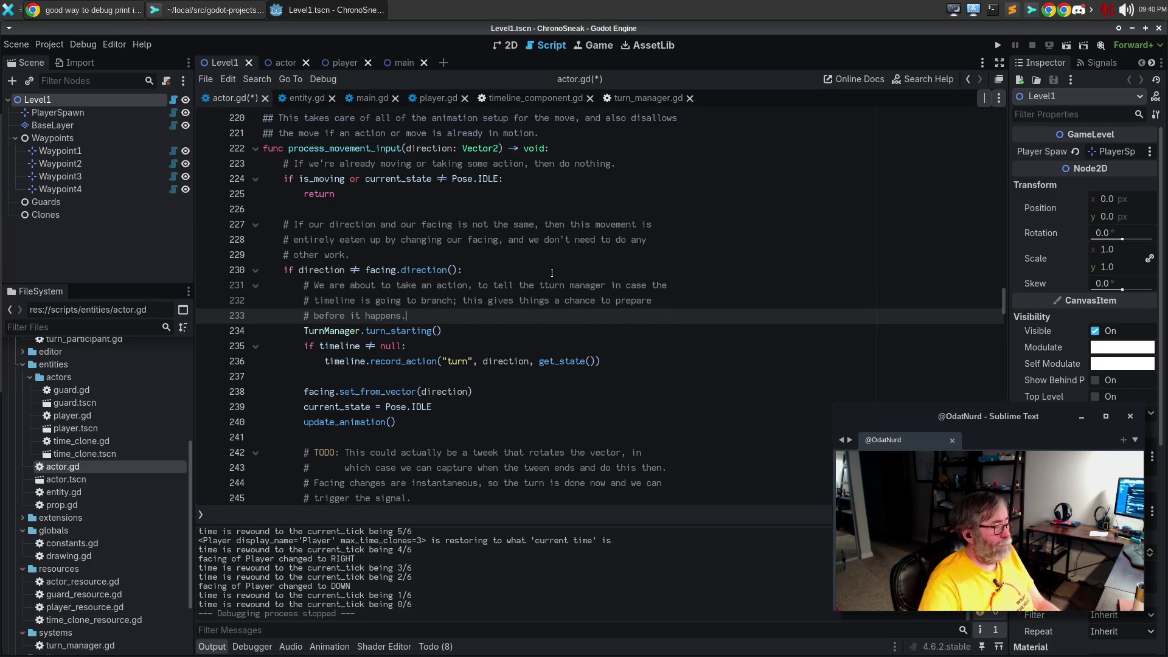
Add a blank line after turn_starting() and reword the comment's ending to 'the actual turn happens'
{"action": "key", "text": "Down"}
{"action": "key", "text": "End"}
{"action": "key", "text": "Return"}
{"action": "key", "text": "Up"}
{"action": "key", "text": "Up"}
{"action": "key", "text": "BackSpace"}
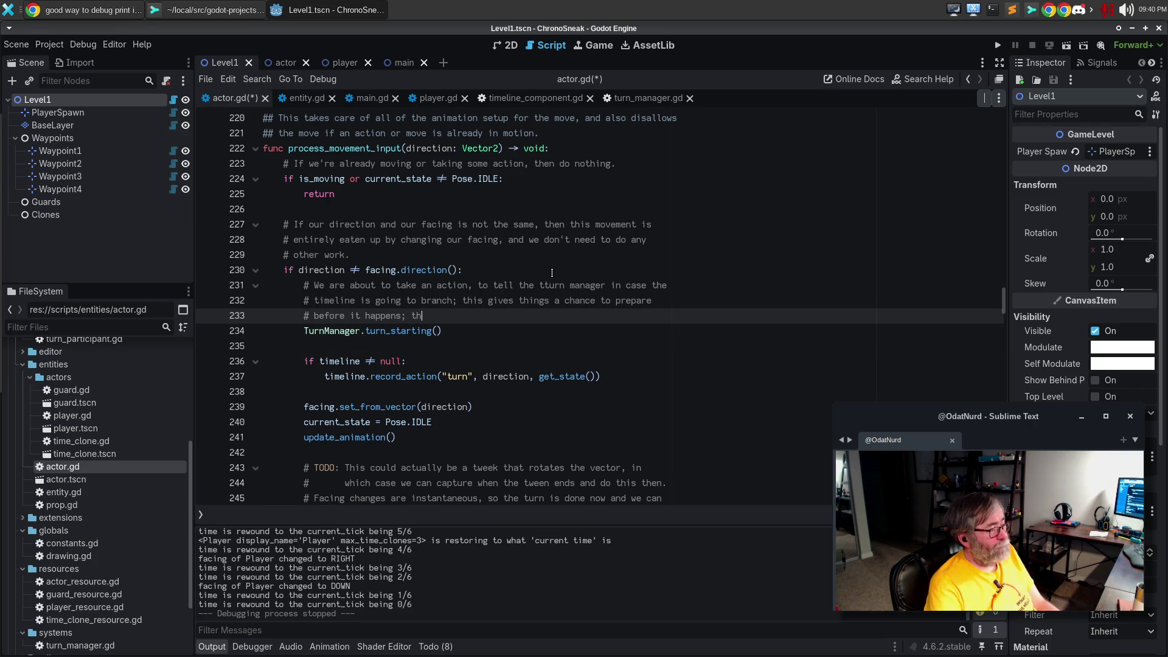
{"action": "key", "text": "ctrl+BackSpace"}
{"action": "key", "text": "ctrl+BackSpace"}
{"action": "key", "text": "ctrl+BackSpace"}
{"action": "type", "text": "the actual tur"}
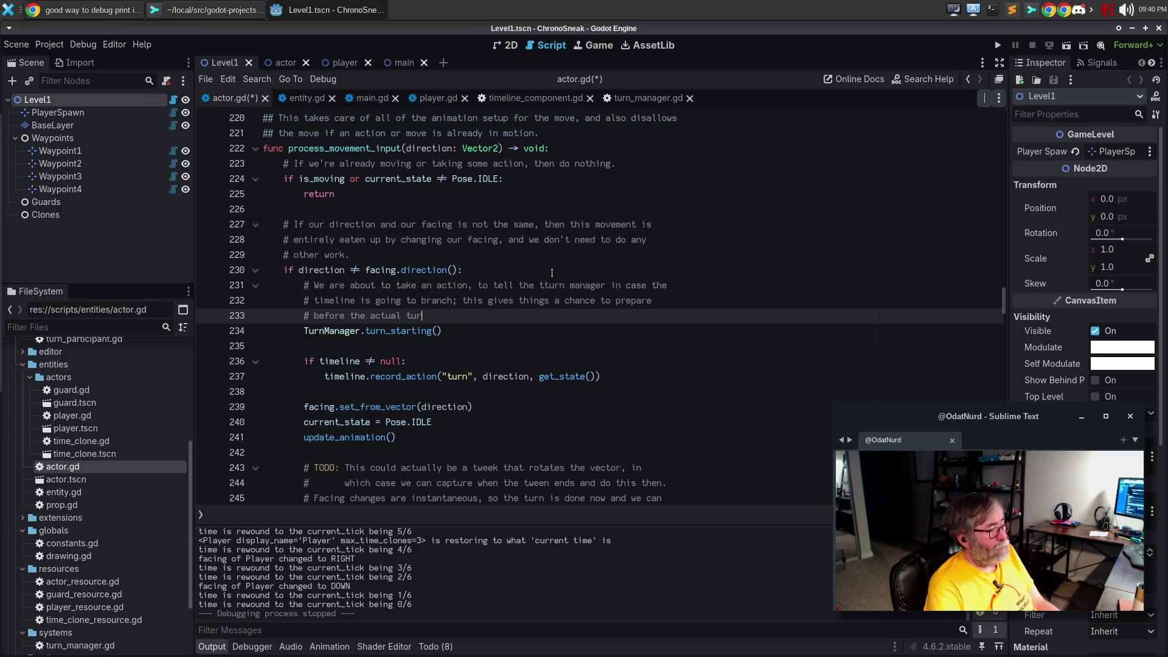
{"action": "type", "text": "n happens"}
{"action": "type", "text": ", simnce"}
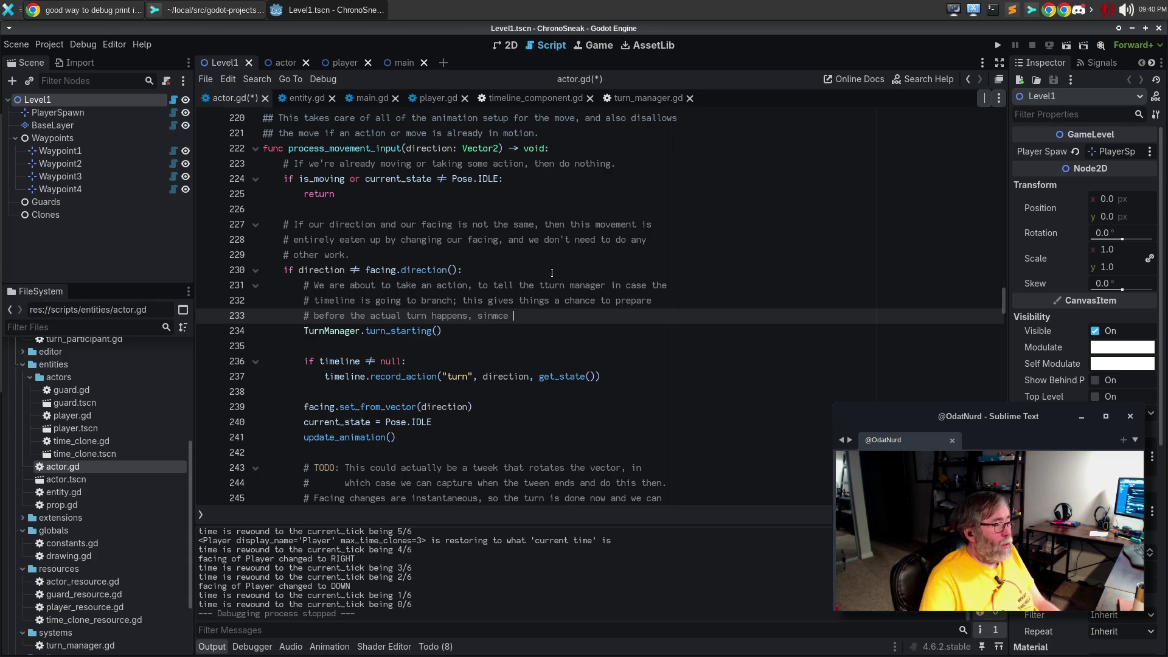
Finish the comment with 'since advance_turn() is not called until the action this turn is taken', copy the block, and save
{"action": "scroll", "coordinate": [566, 286], "scroll_direction": "down", "scroll_amount": 3}
{"action": "key", "text": "BackSpace"}
{"action": "key", "text": "BackSpace"}
{"action": "key", "text": "BackSpace"}
{"action": "type", "text": "since"}
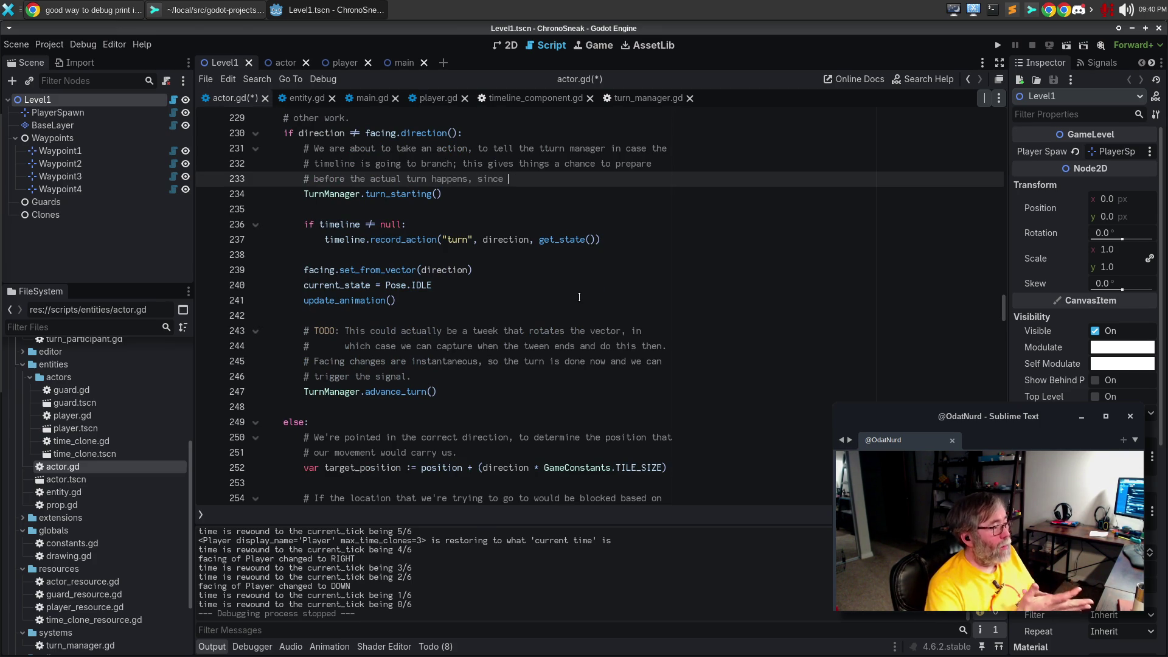
{"action": "type", "text": "advance"}
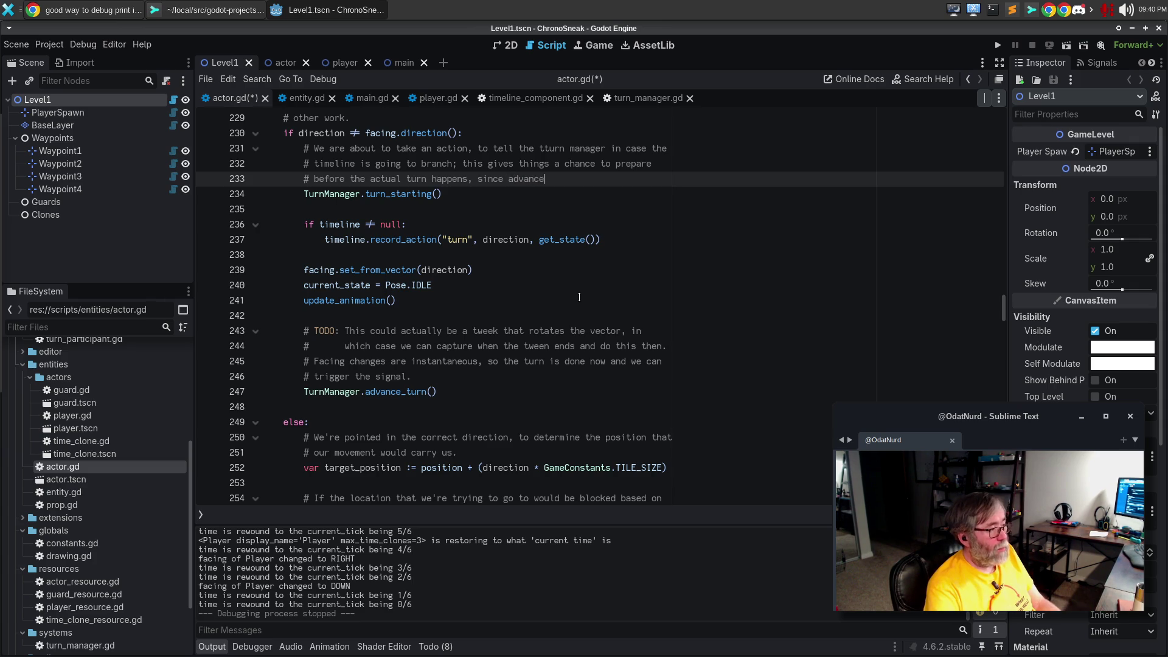
{"action": "type", "text": "_turn"}
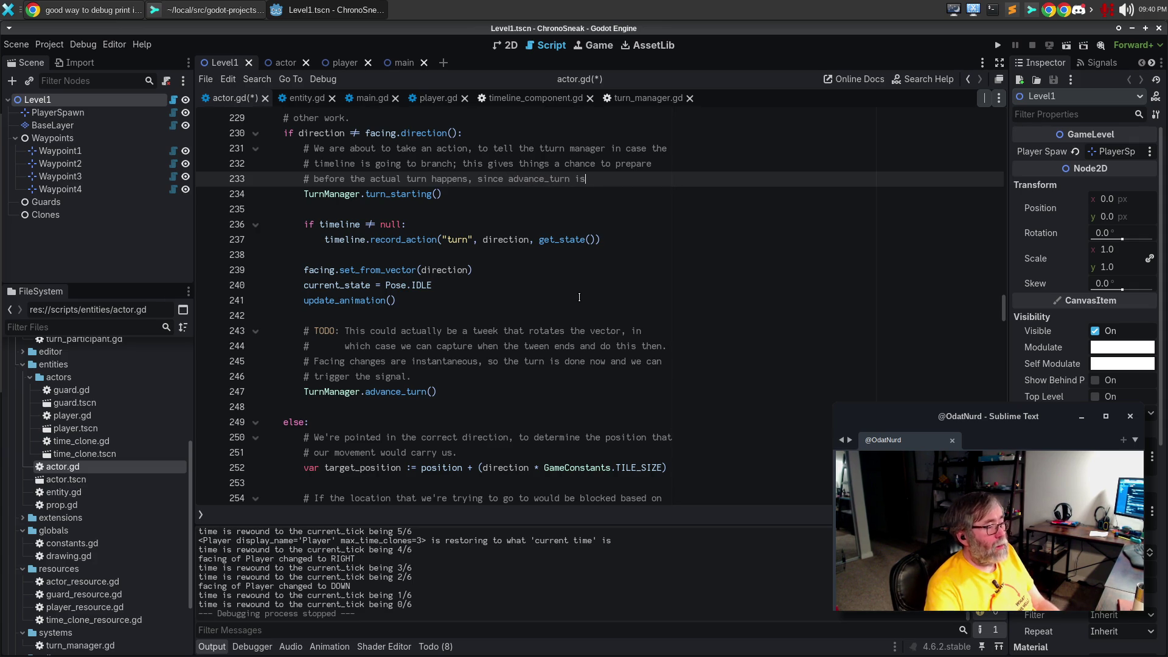
{"action": "type", "text": "() is not called"}
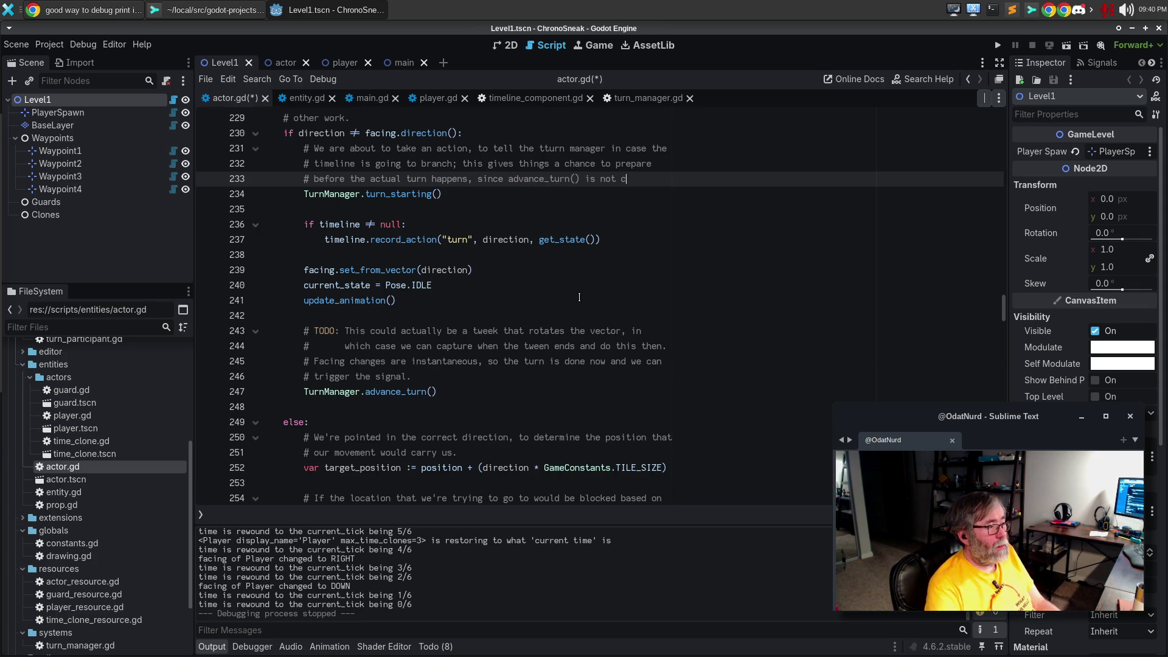
{"action": "key", "text": "Return"}
{"action": "type", "text": "# untiol th"}
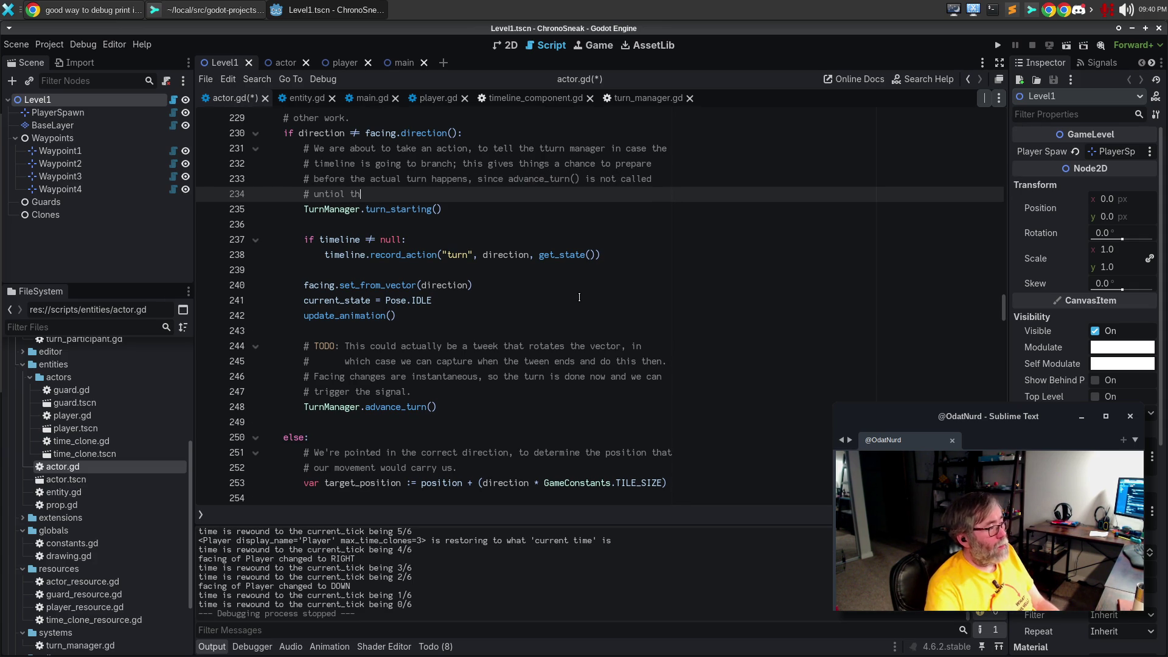
{"action": "key", "text": "BackSpace"}
{"action": "key", "text": "BackSpace"}
{"action": "key", "text": "BackSpace"}
{"action": "key", "text": "BackSpace"}
{"action": "key", "text": "BackSpace"}
{"action": "type", "text": "l the action t"}
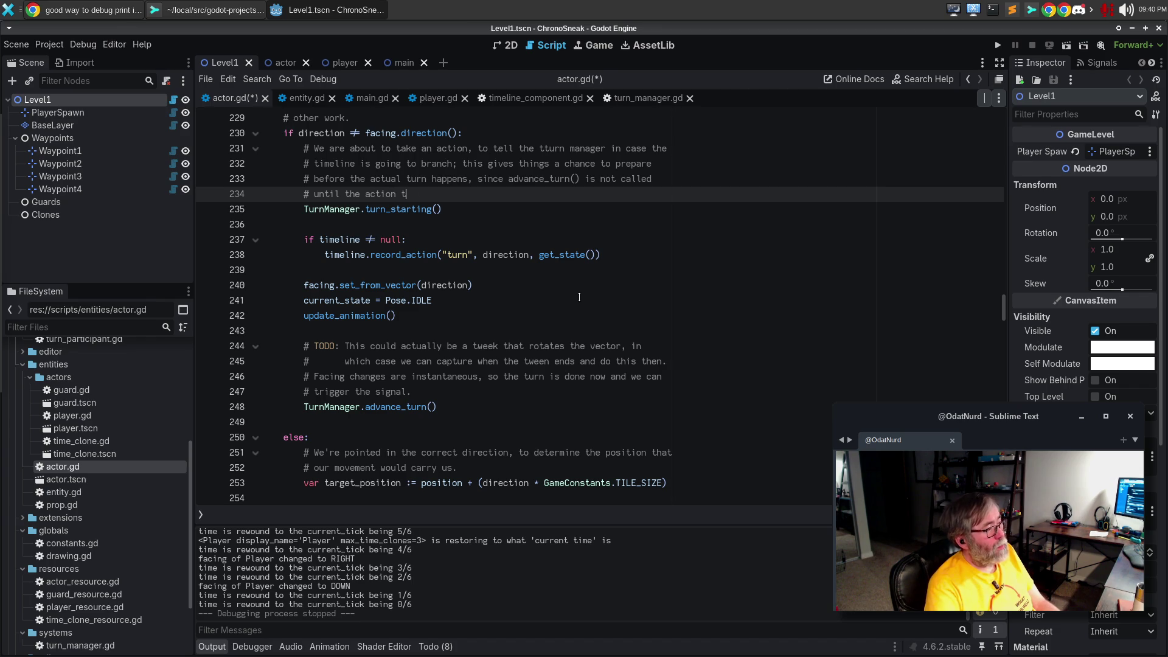
{"action": "type", "text": "his turn is taken."}
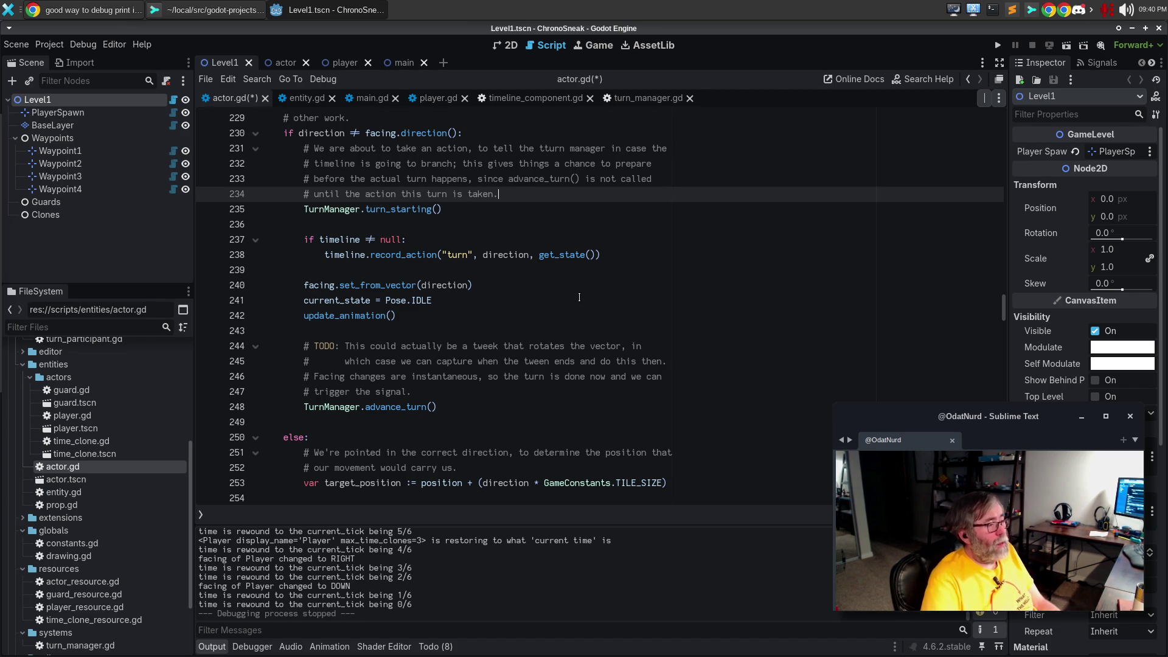
{"action": "left_click_drag", "start_coordinate": [462, 210], "coordinate": [267, 148]}
{"action": "key", "text": "ctrl+c"}
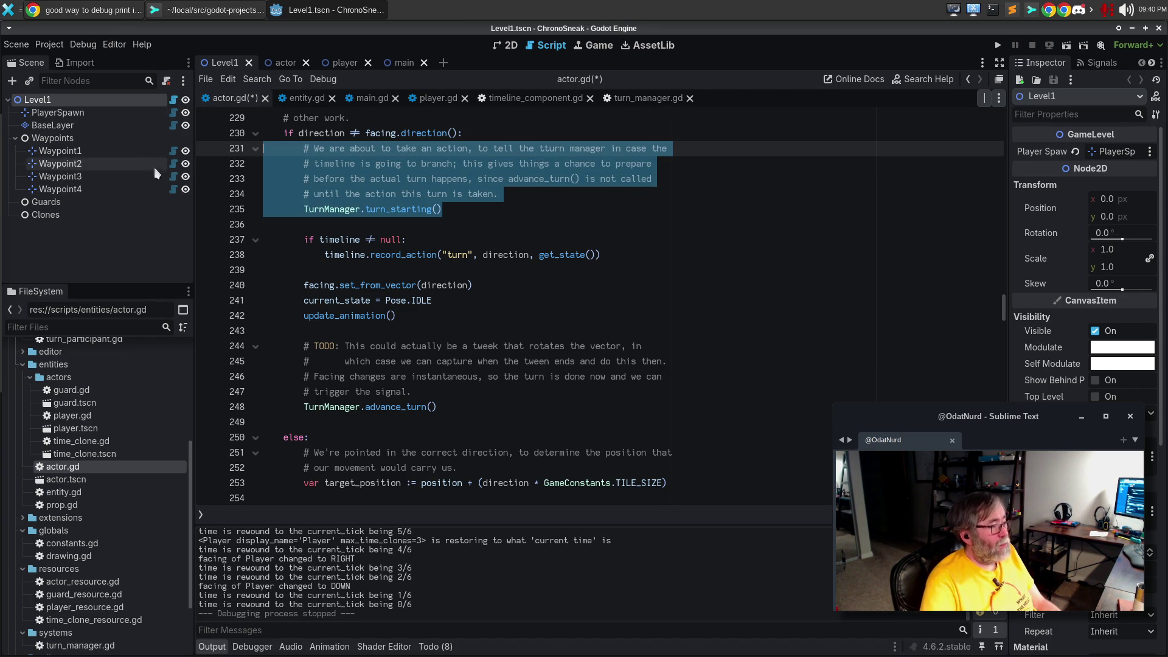
{"action": "left_click", "coordinate": [468, 220]}
{"action": "key", "text": "ctrl+s"}
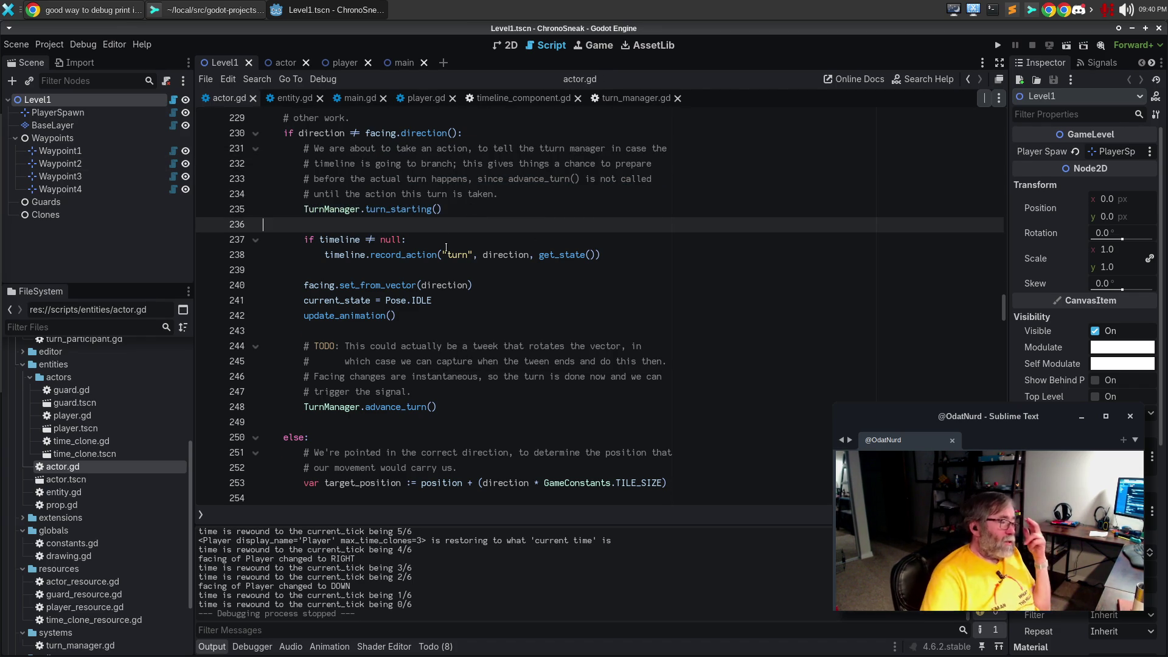
Paste the commented TurnManager.turn_starting() call into the movement branch before record_action
{"action": "left_click", "coordinate": [478, 210]}
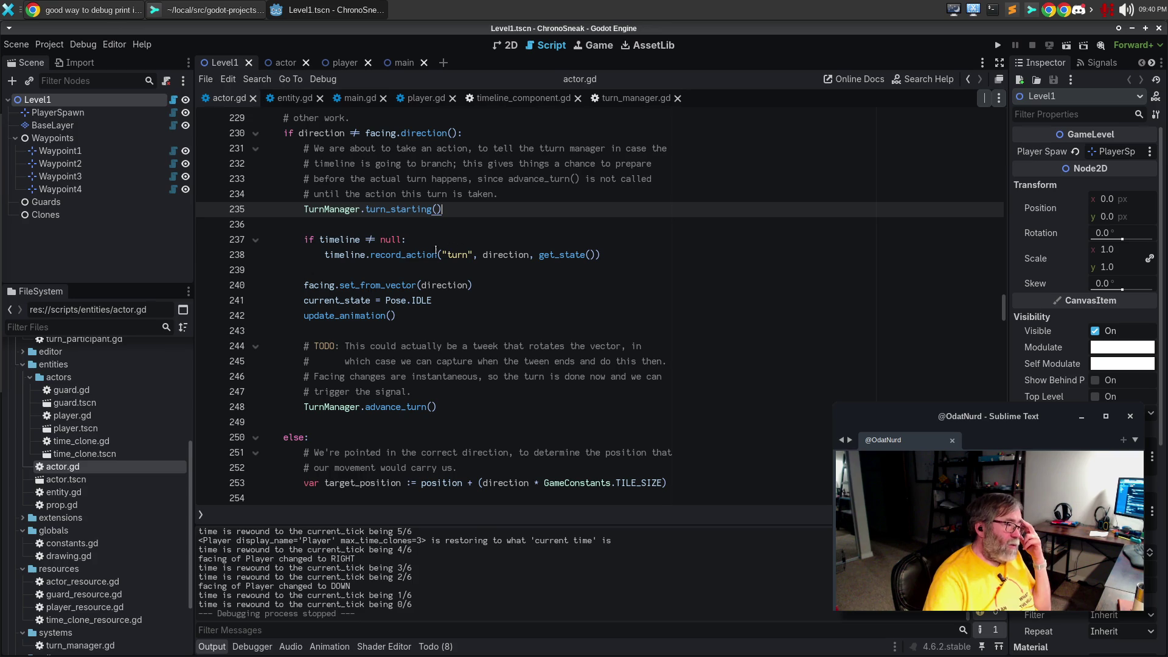
{"action": "left_click", "coordinate": [417, 255]}
{"action": "left_click_drag", "start_coordinate": [404, 324], "coordinate": [414, 301]}
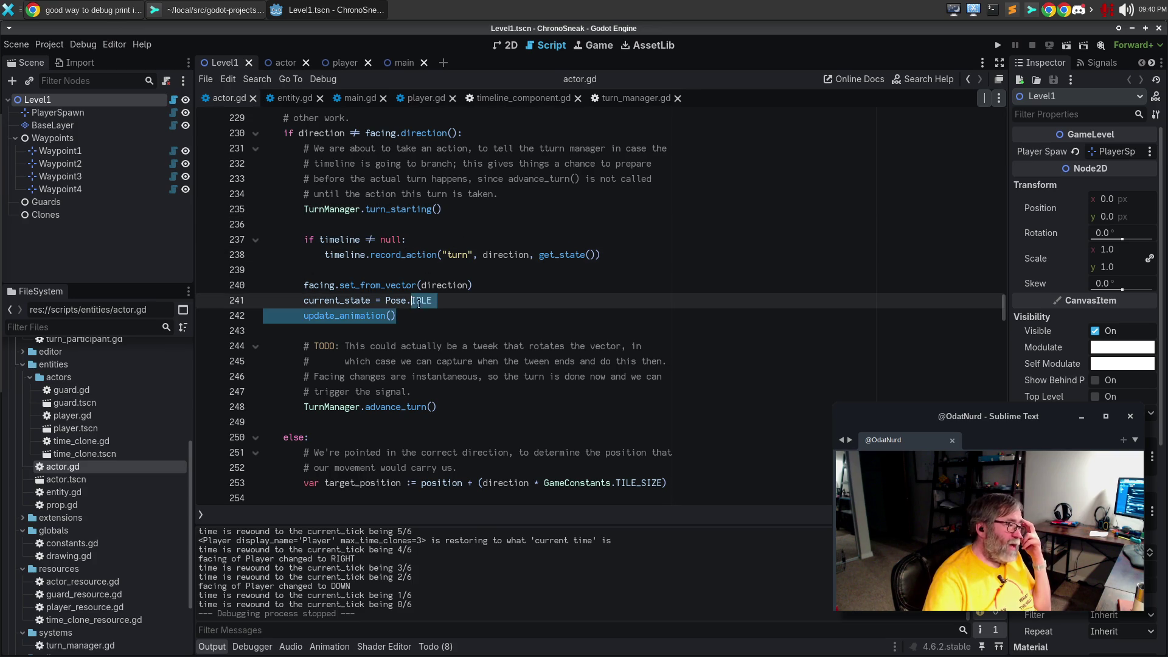
{"action": "left_click", "coordinate": [469, 410]}
{"action": "scroll", "coordinate": [487, 378], "scroll_direction": "down", "scroll_amount": 3}
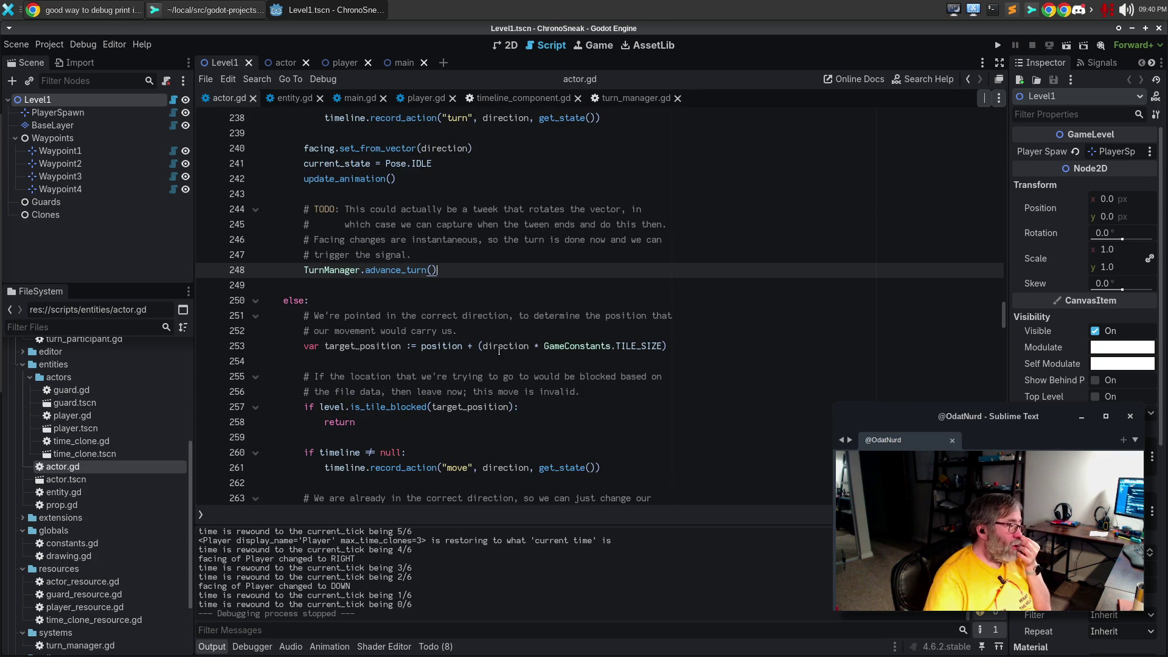
{"action": "scroll", "coordinate": [525, 291], "scroll_direction": "down", "scroll_amount": 3}
{"action": "left_click", "coordinate": [417, 305]}
{"action": "key", "text": "Return"}
{"action": "key", "text": "ctrl+v"}
{"action": "key", "text": "Return"}
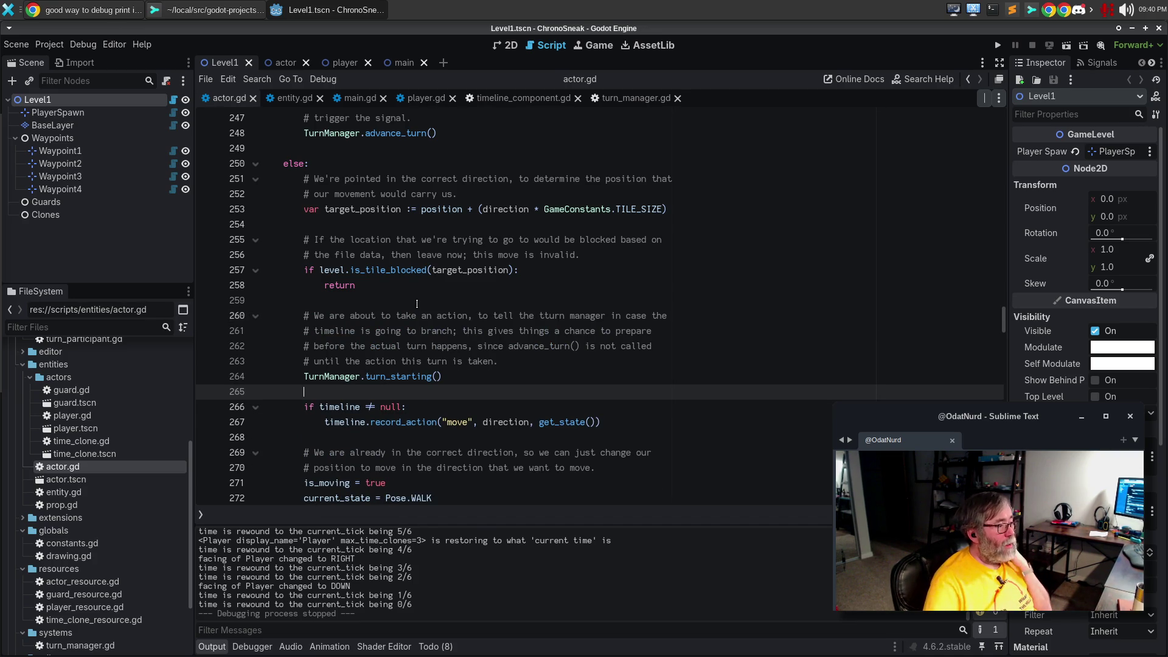
Delete the obsolete commented-out advance_turn block further down perform_action()
{"action": "scroll", "coordinate": [426, 301], "scroll_direction": "down", "scroll_amount": 1}
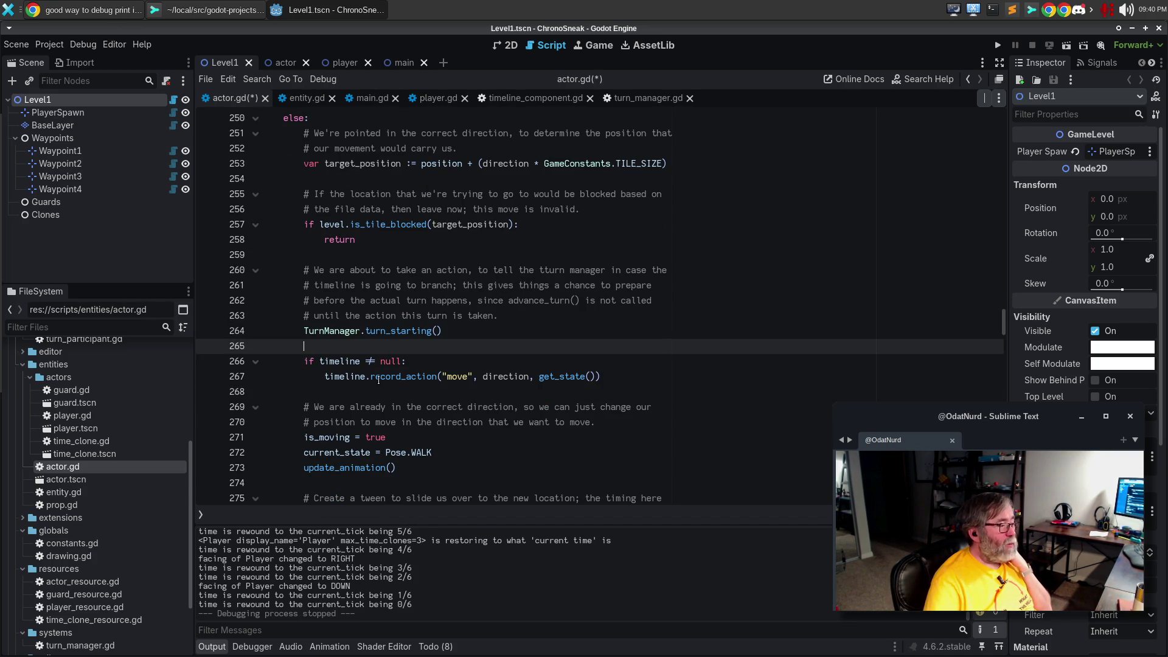
{"action": "scroll", "coordinate": [386, 368], "scroll_direction": "down", "scroll_amount": 2}
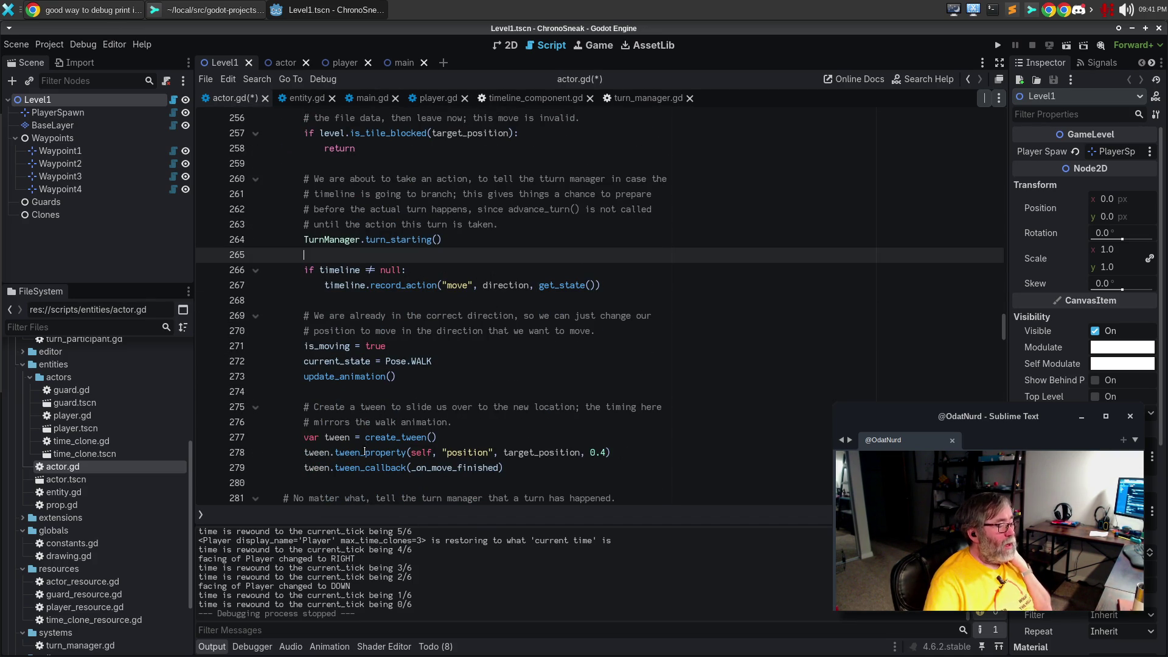
{"action": "scroll", "coordinate": [368, 444], "scroll_direction": "down", "scroll_amount": 1}
{"action": "scroll", "coordinate": [430, 422], "scroll_direction": "down", "scroll_amount": 4}
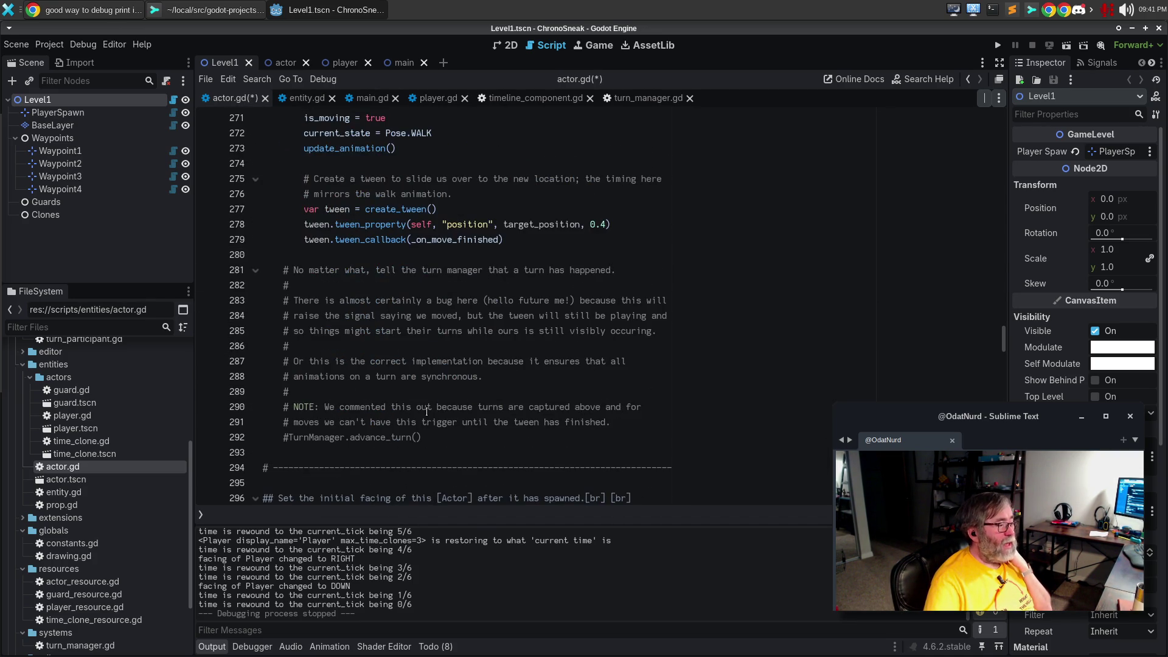
{"action": "left_click_drag", "start_coordinate": [439, 439], "coordinate": [264, 270]}
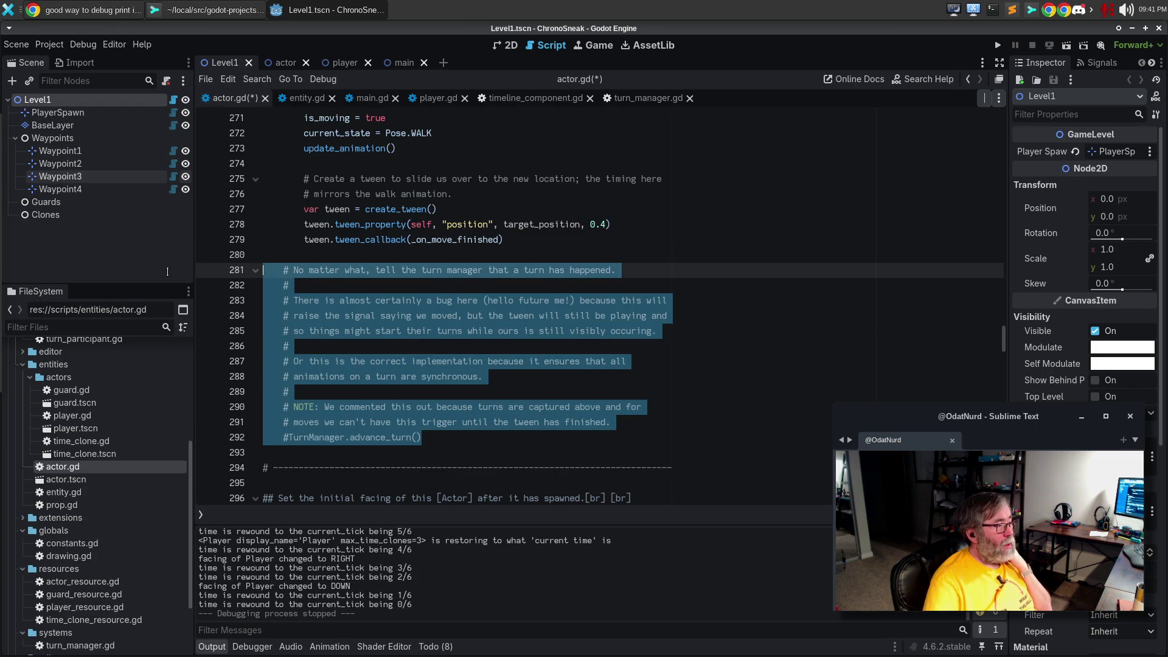
{"action": "key", "text": "BackSpace"}
{"action": "key", "text": "BackSpace"}
{"action": "key", "text": "BackSpace"}
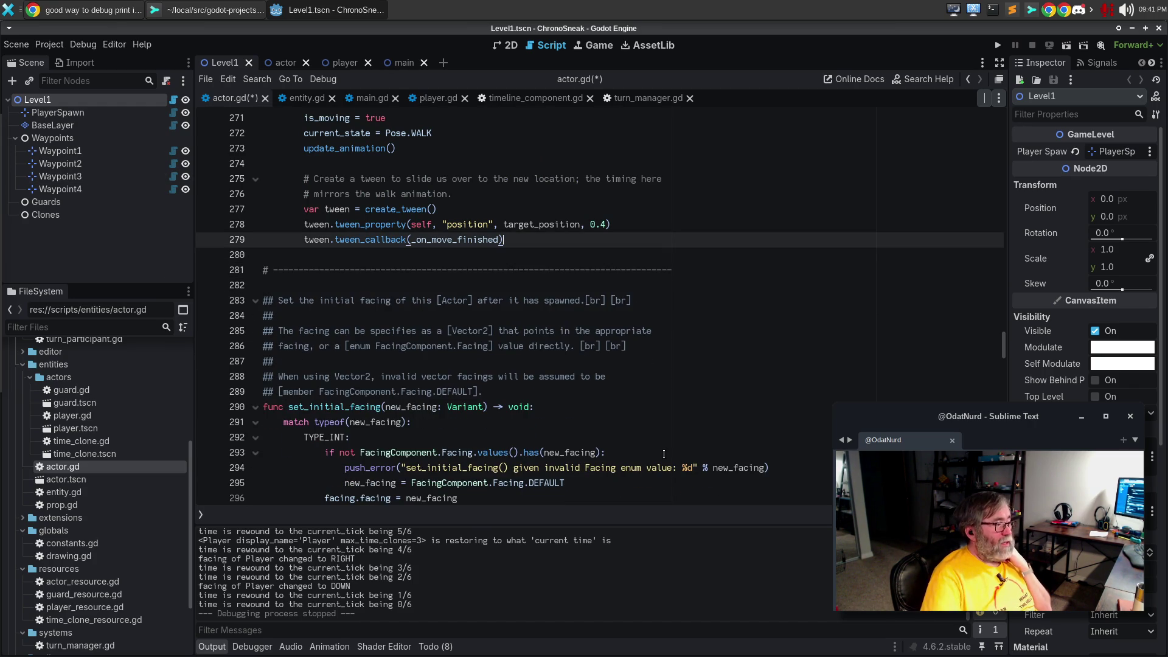
{"action": "scroll", "coordinate": [562, 404], "scroll_direction": "down", "scroll_amount": 9}
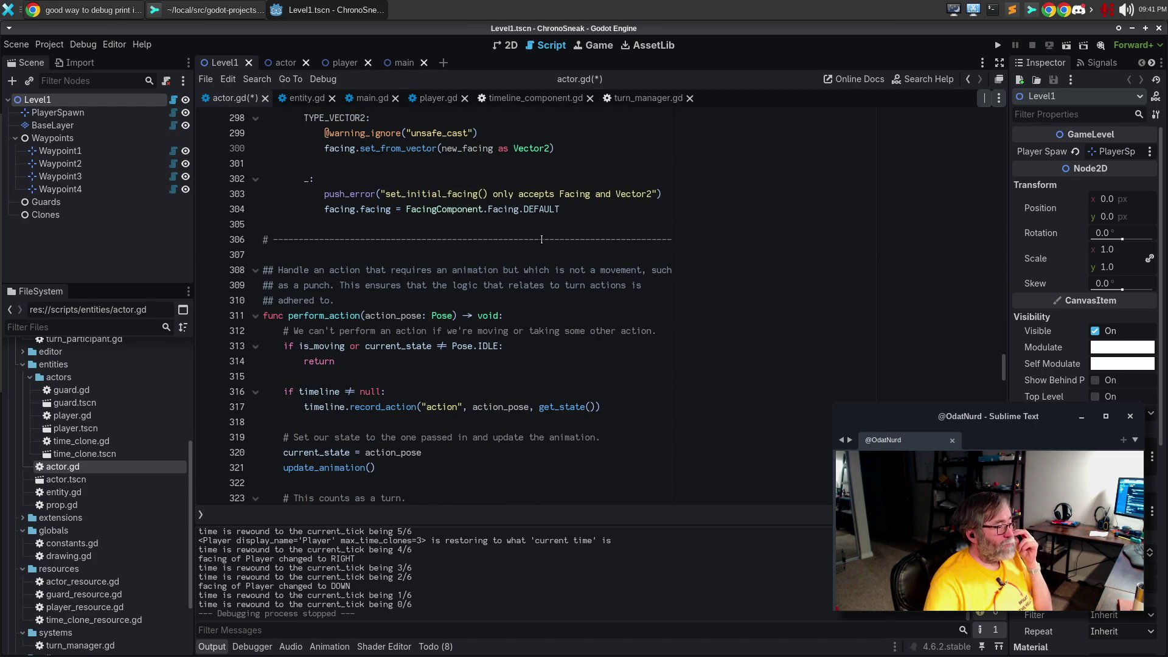
{"action": "scroll", "coordinate": [541, 239], "scroll_direction": "down", "scroll_amount": 1}
{"action": "left_click", "coordinate": [312, 329]}
Paste the commented turn_starting() call after the return in perform_action() and dedent it one level
{"action": "key", "text": "Return"}
{"action": "key", "text": "ctrl+v"}
{"action": "key", "text": "Return"}
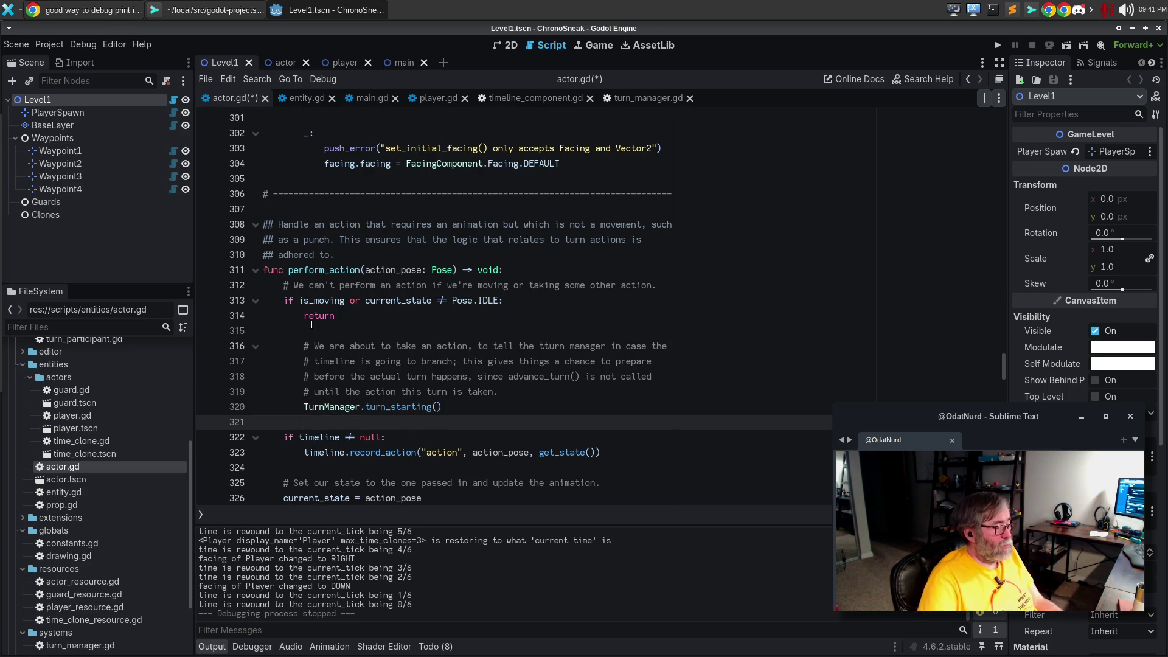
{"action": "mouse_move", "coordinate": [443, 406]}
{"action": "left_mouse_down"}
{"action": "mouse_move", "coordinate": [377, 407]}
{"action": "mouse_move", "coordinate": [216, 359]}
{"action": "mouse_move", "coordinate": [217, 345]}
{"action": "left_mouse_up"}
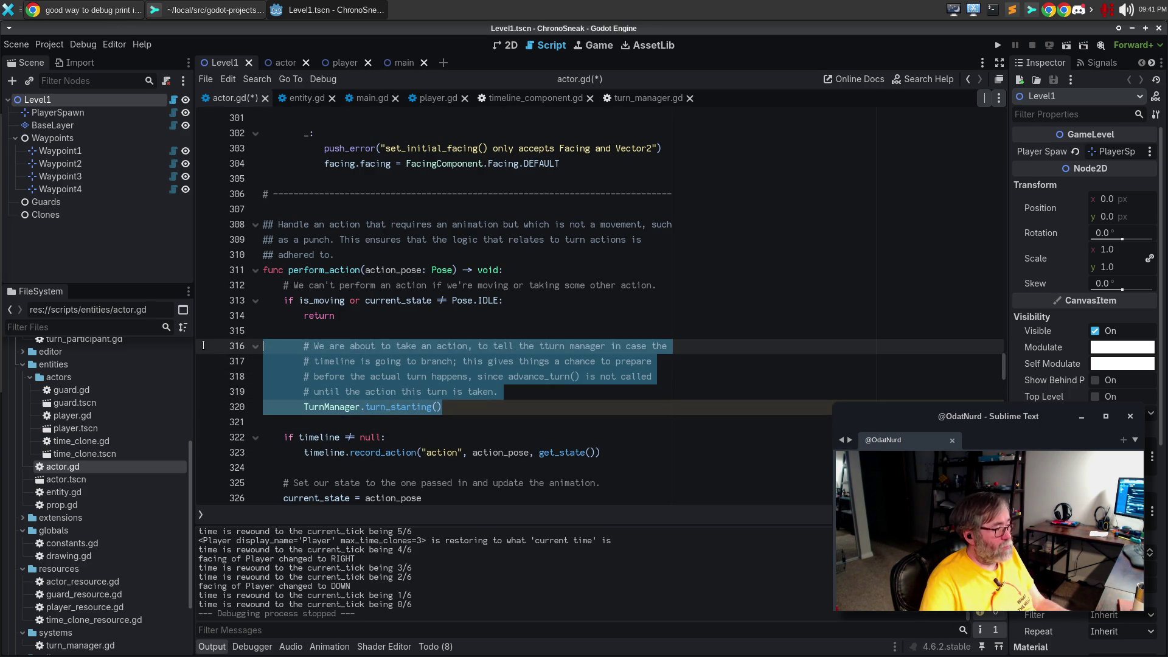
{"action": "key", "text": "shift+Tab"}
{"action": "left_click", "coordinate": [586, 436]}
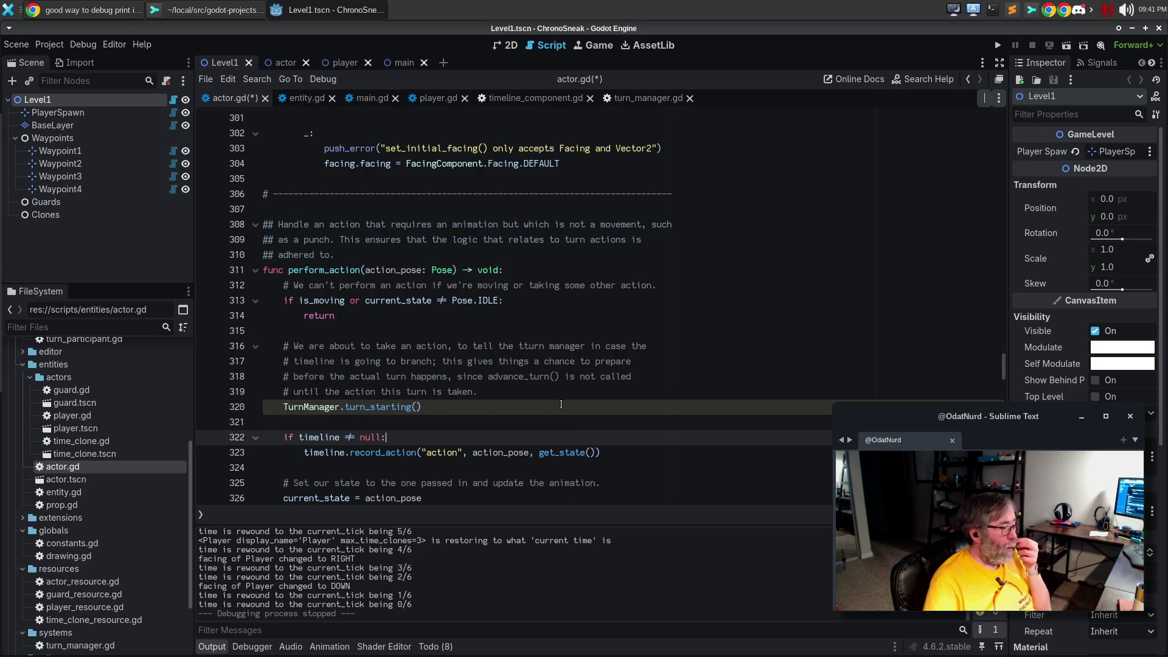
Select the old 'This counts as a turn' block and remove the line 325 comment's trailing period
{"action": "scroll", "coordinate": [382, 351], "scroll_direction": "down", "scroll_amount": 3}
{"action": "scroll", "coordinate": [382, 352], "scroll_direction": "down", "scroll_amount": 1}
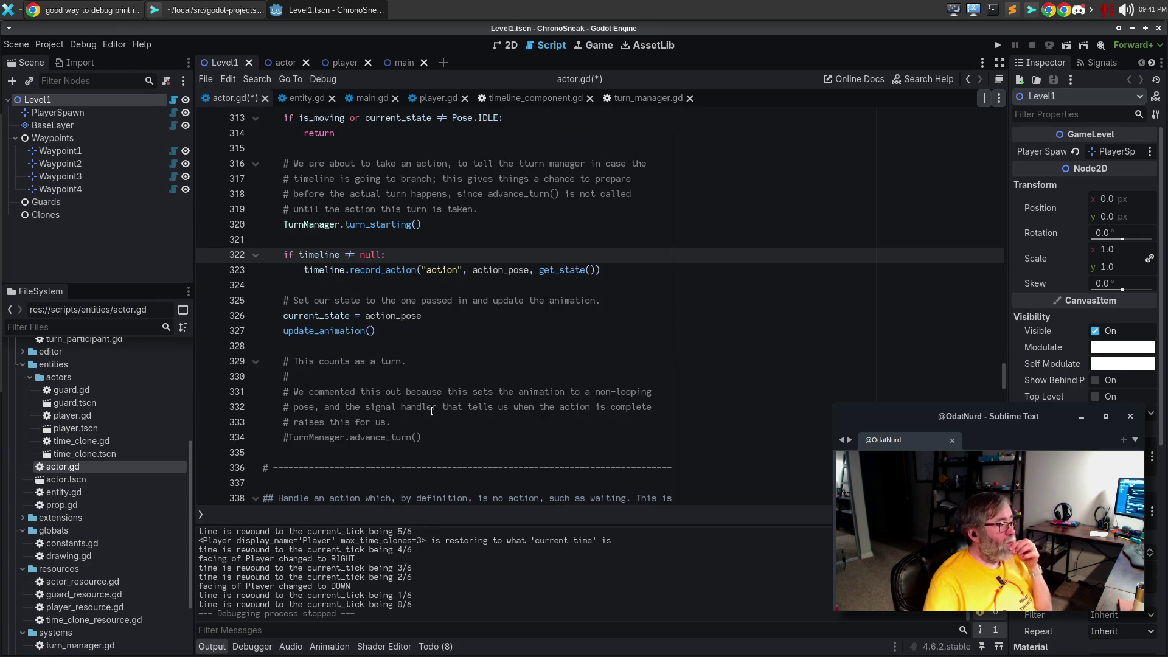
{"action": "left_click_drag", "start_coordinate": [445, 437], "coordinate": [231, 347]}
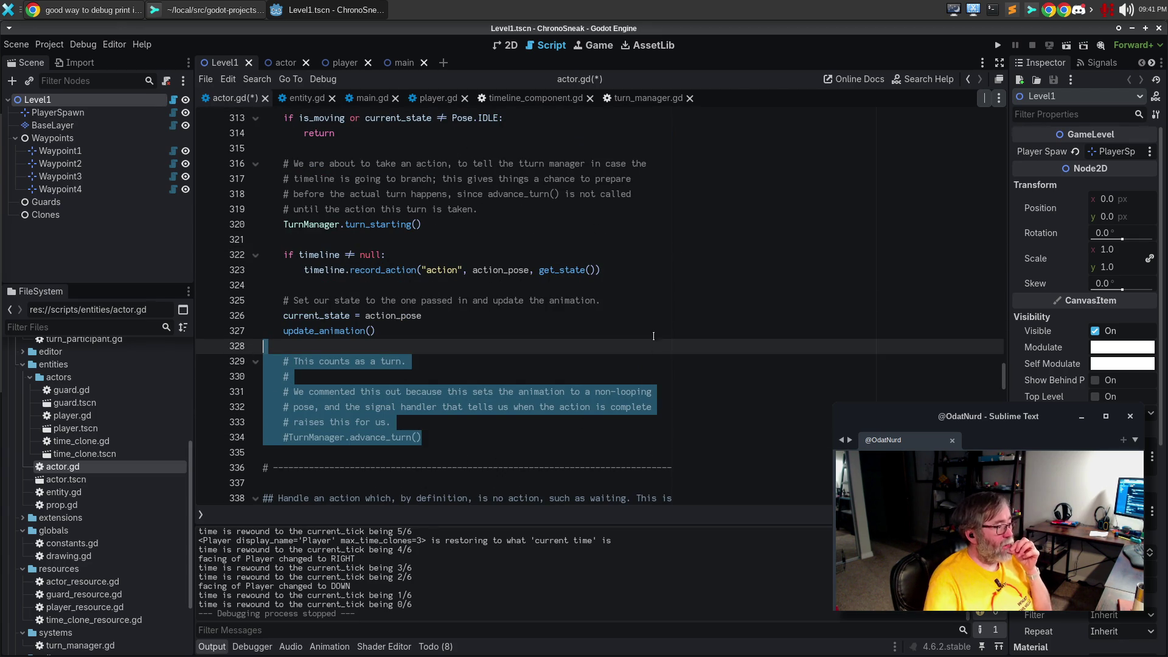
{"action": "left_click", "coordinate": [631, 300]}
{"action": "key", "text": "BackSpace"}
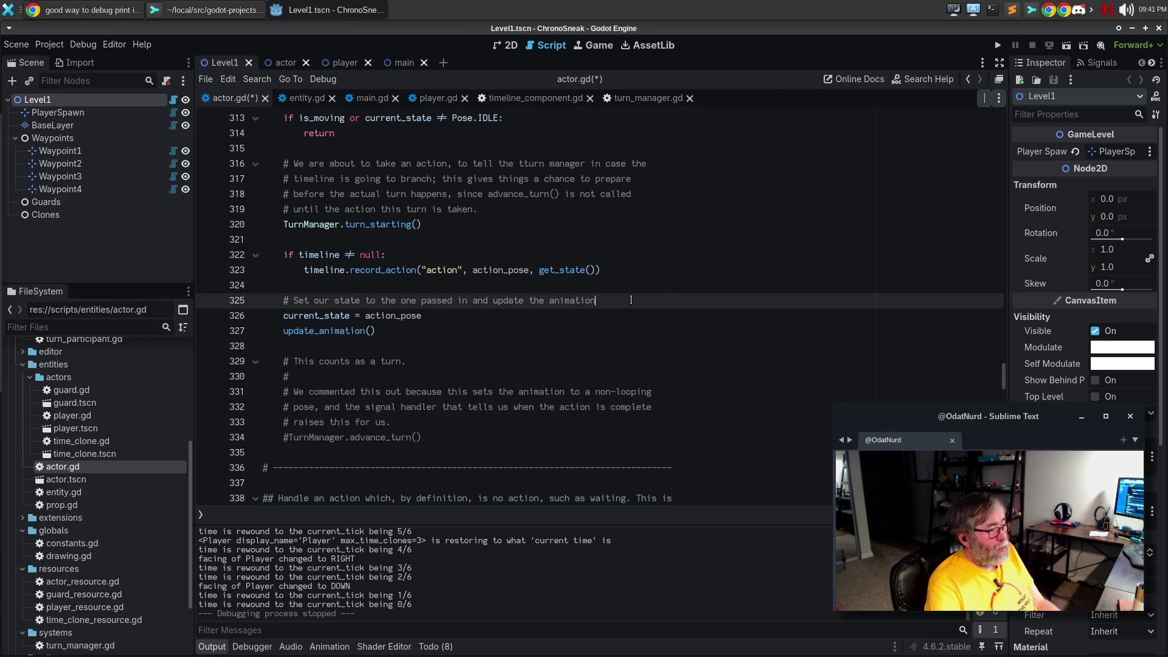
Extend the comment: '; this will be a non-looping animation, which will trigger the advance_turn() method for us when it's done.'
{"action": "type", "text": "l"}
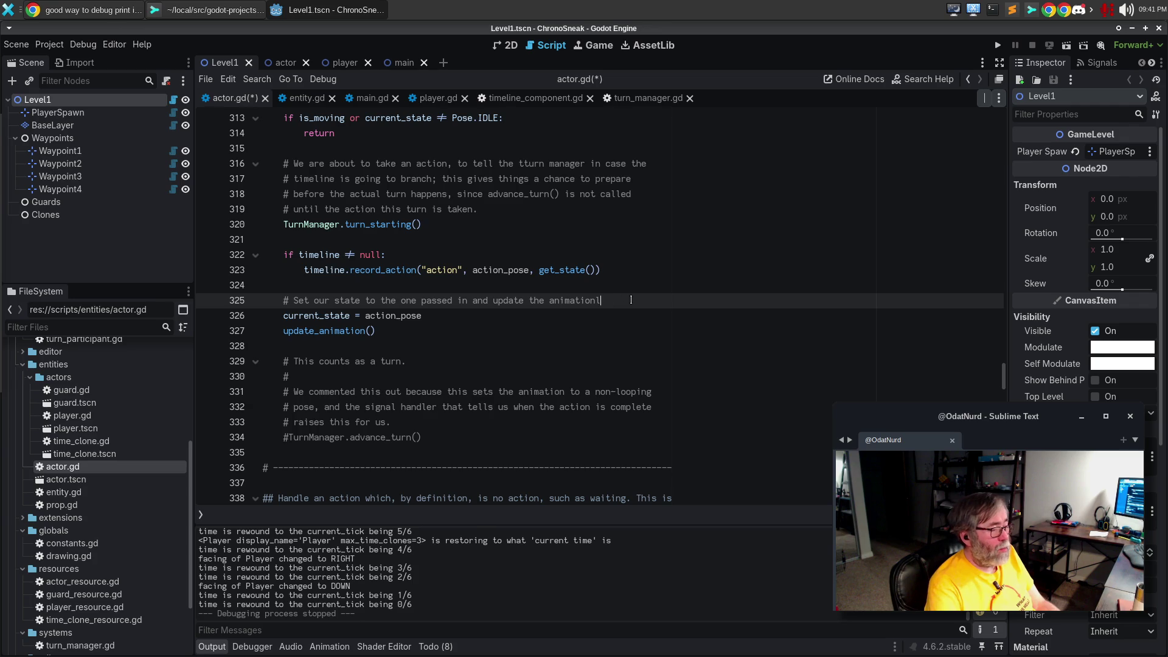
{"action": "key", "text": "BackSpace"}
{"action": "key", "text": "BackSpace"}
{"action": "type", "text": "; thi"}
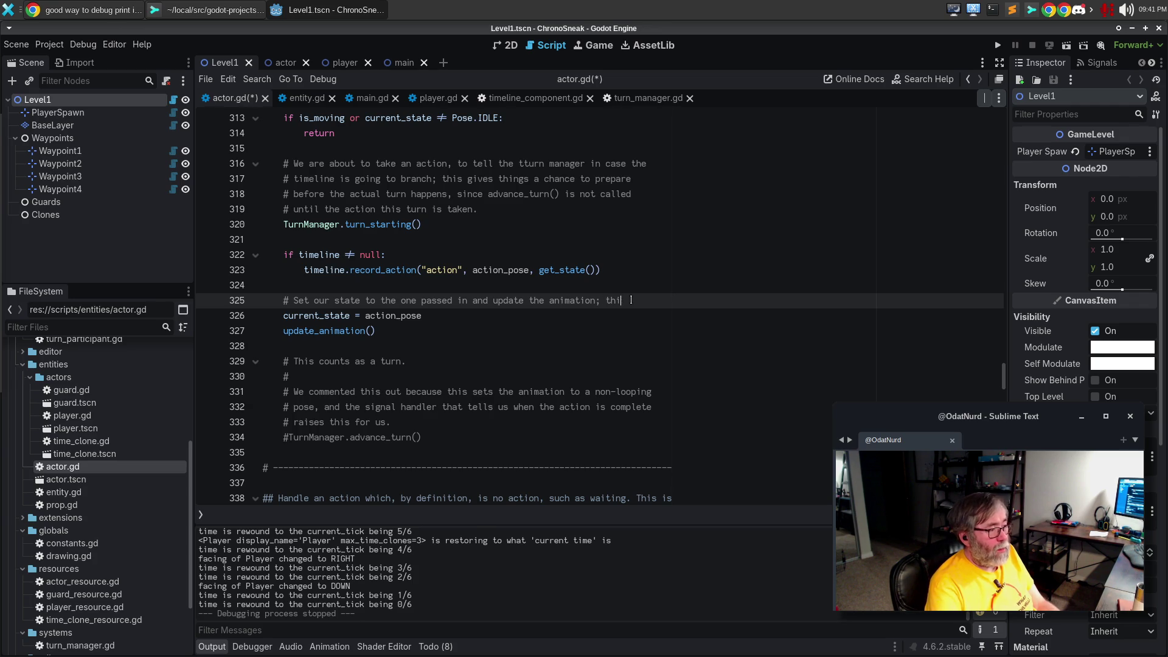
{"action": "type", "text": "s will be"}
{"action": "key", "text": "Return"}
{"action": "type", "text": "a non-l"}
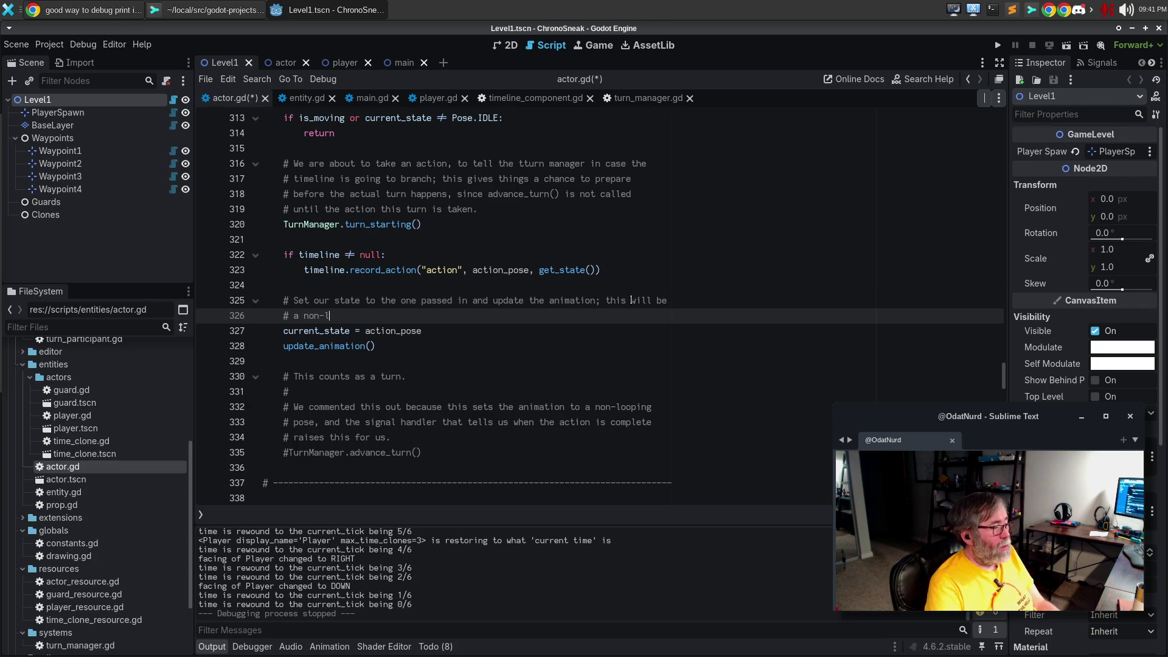
{"action": "type", "text": "ooping animation, whic"}
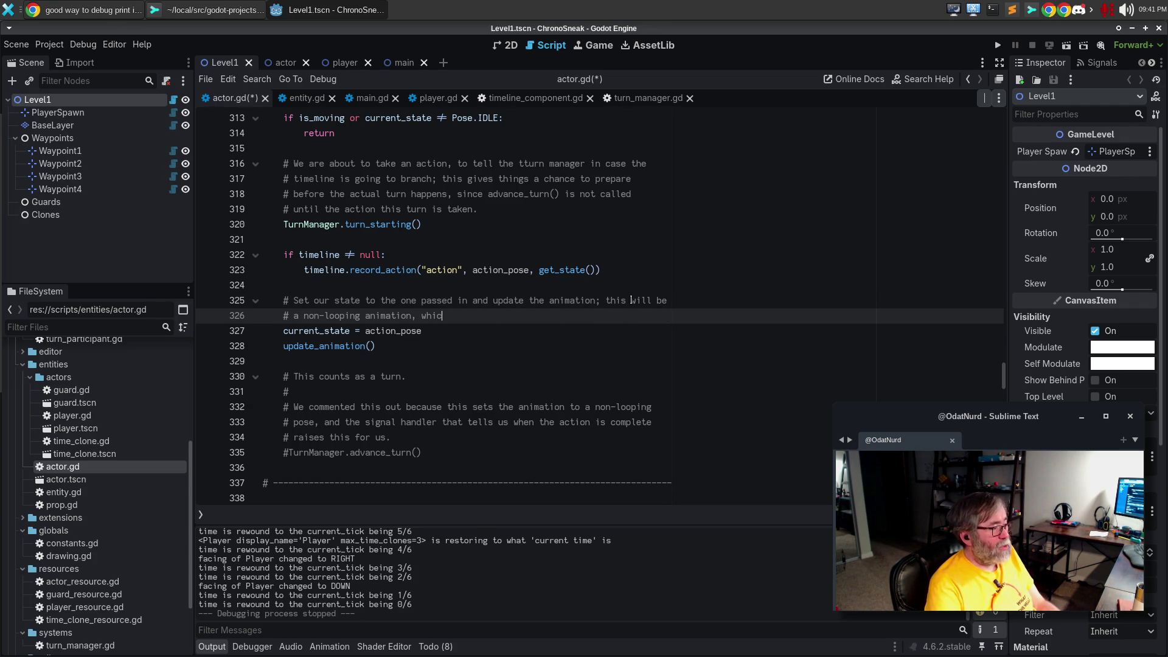
{"action": "type", "text": "h will trigger the adf"}
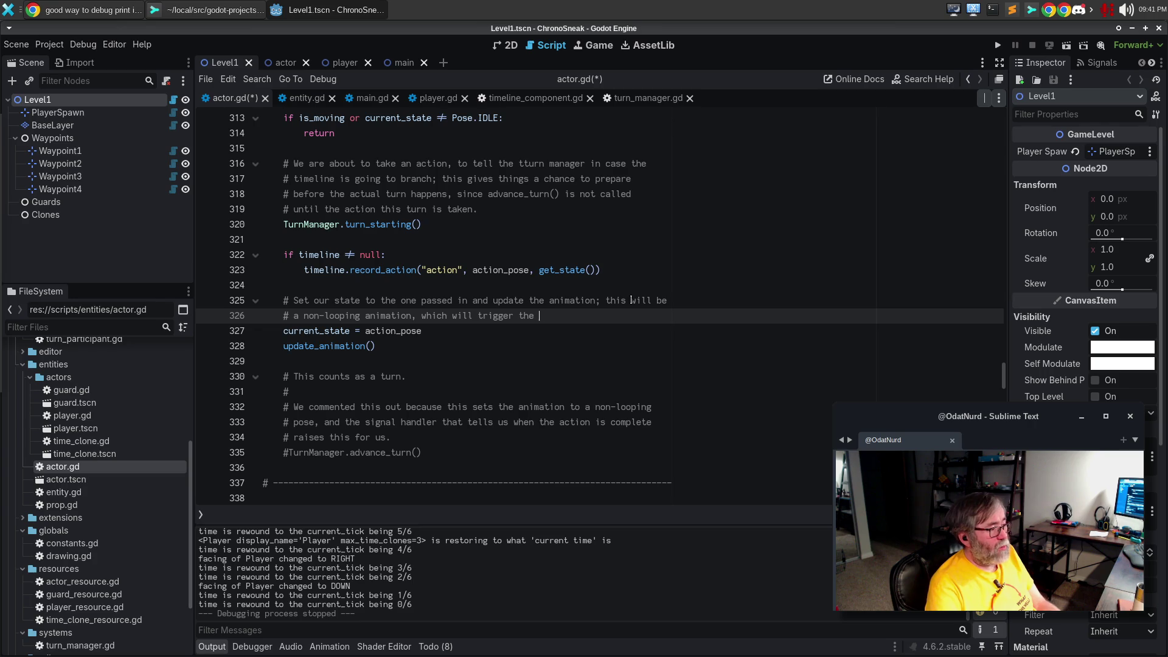
{"action": "key", "text": "BackSpace"}
{"action": "type", "text": "vance_turn"}
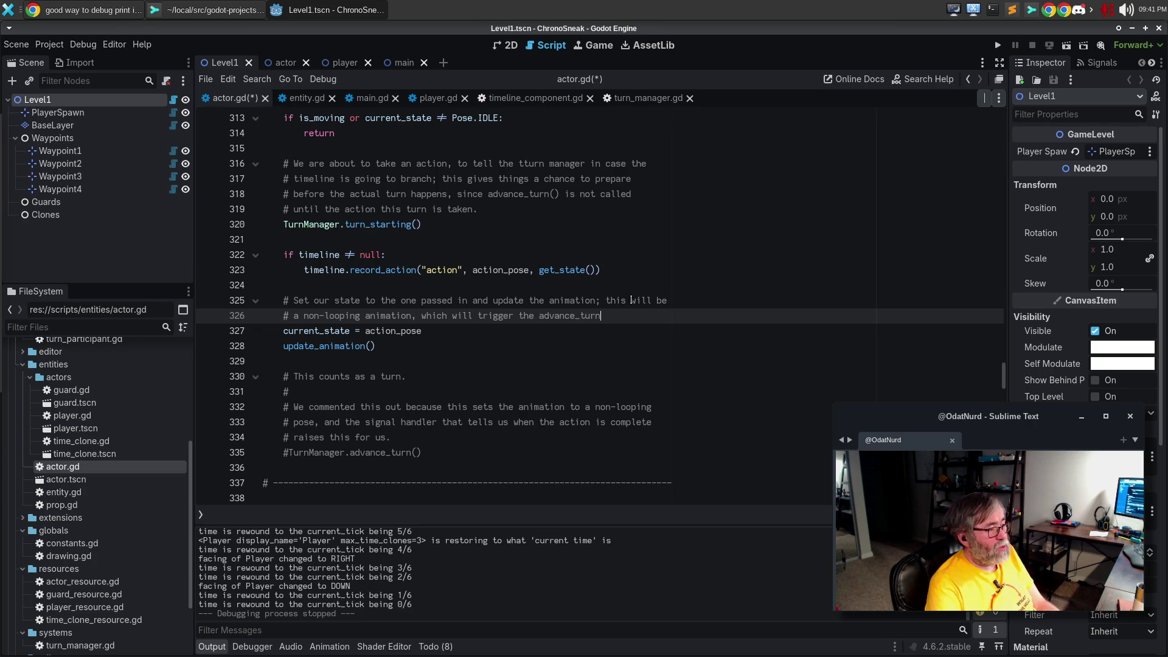
{"action": "type", "text": "() method for"}
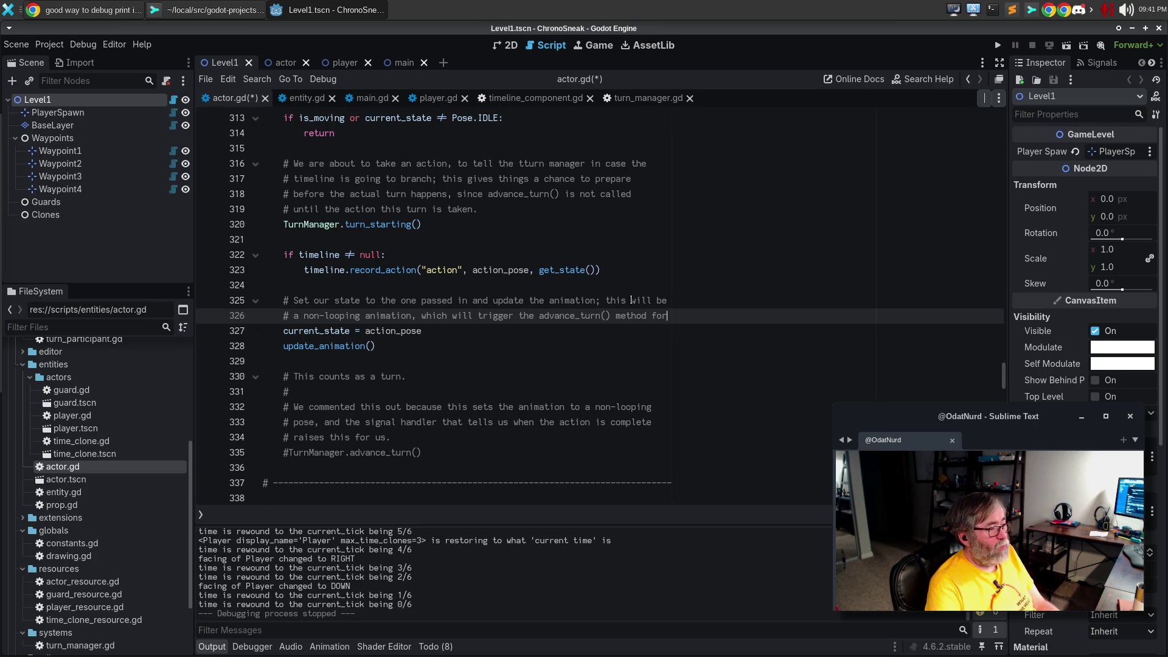
{"action": "key", "text": "Return"}
{"action": "type", "text": "# us when it's done."}
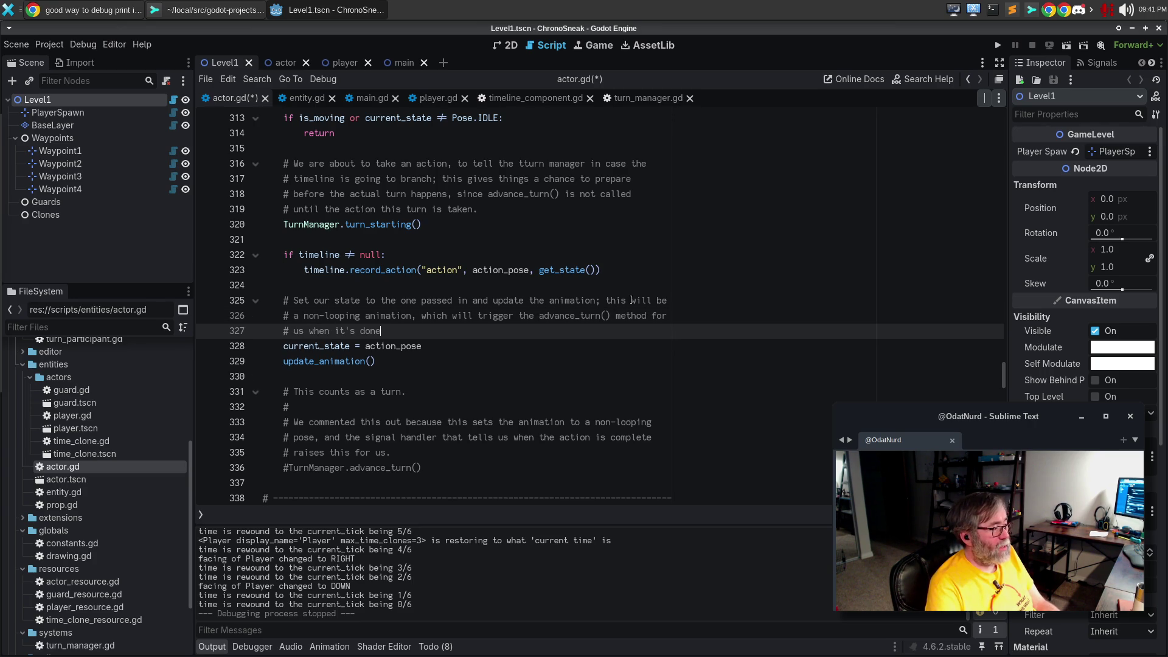
Delete the obsolete 'This counts as a turn' comment block
{"action": "mouse_move", "coordinate": [425, 468]}
{"action": "left_mouse_down"}
{"action": "mouse_move", "coordinate": [274, 422]}
{"action": "mouse_move", "coordinate": [263, 376]}
{"action": "left_mouse_up"}
{"action": "key", "text": "BackSpace"}
{"action": "key", "text": "BackSpace"}
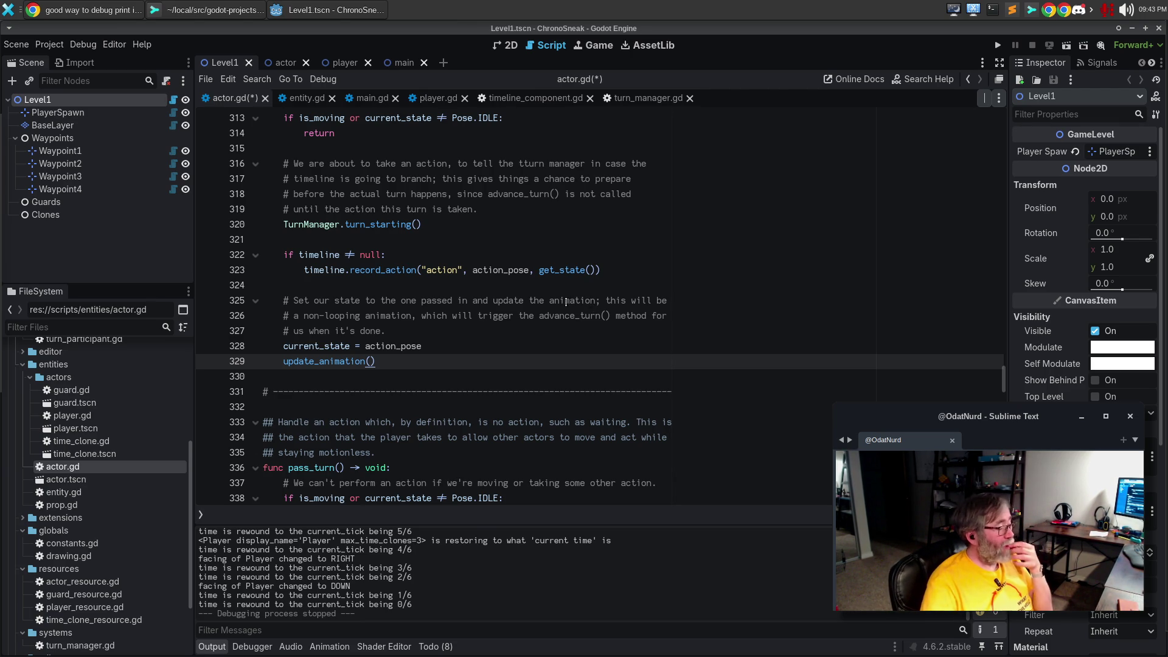
{"action": "scroll", "coordinate": [561, 349], "scroll_direction": "down", "scroll_amount": 4}
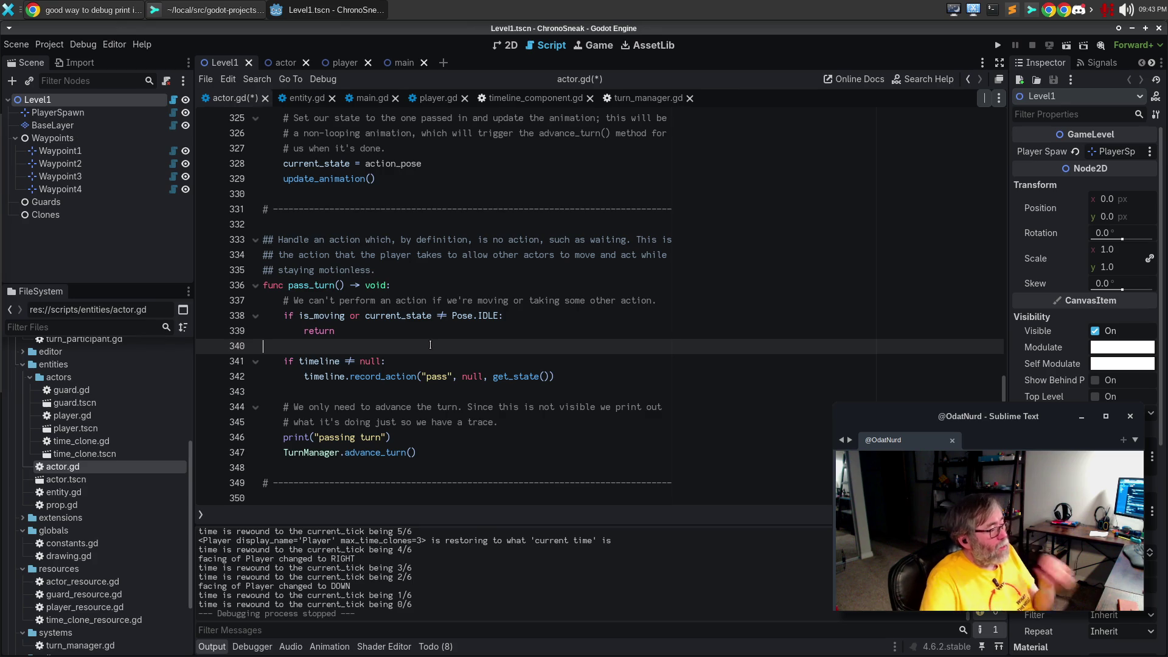
Paste the commented turn_starting() call after pass_turn()'s early return and select it for dedenting
{"action": "key", "text": "Return"}
{"action": "type", "text": "# We are about to take an action, to tell the tturn manager in case the \t\t# timeline is going to branch; this gives things a chance to prepare \t\t# before the actual turn happens, since advance_turn() is not called \t\t# until the action this turn is taken. \t\tTurnManager.turn_starting()"}
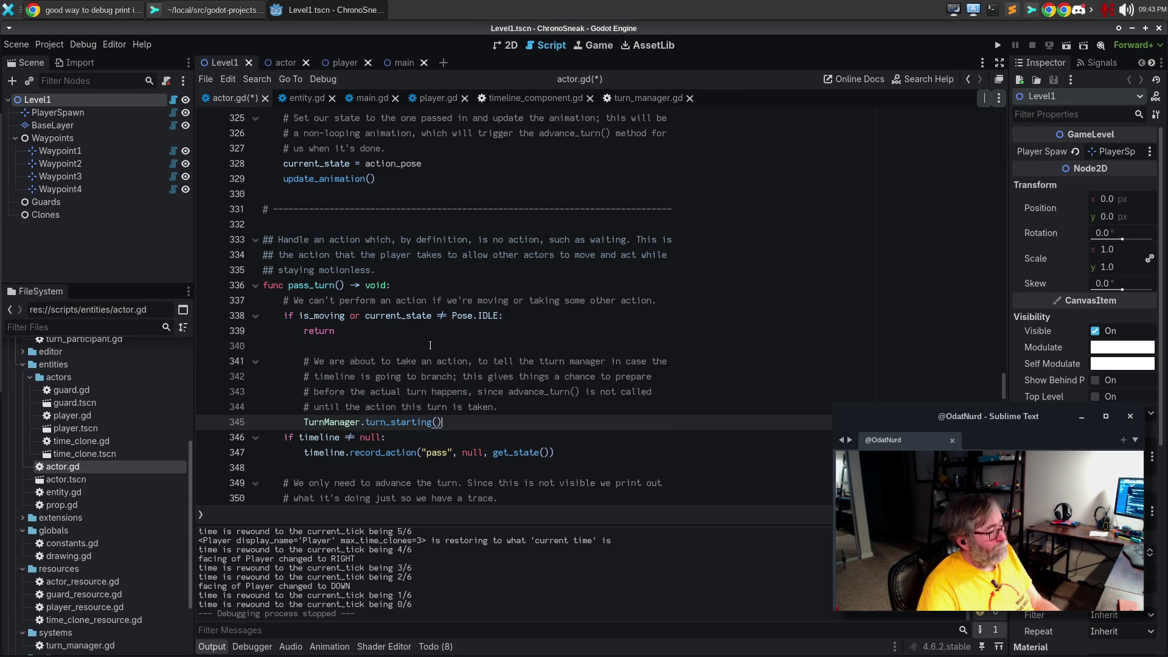
{"action": "key", "text": "Return"}
{"action": "key", "text": "shift+Up"}
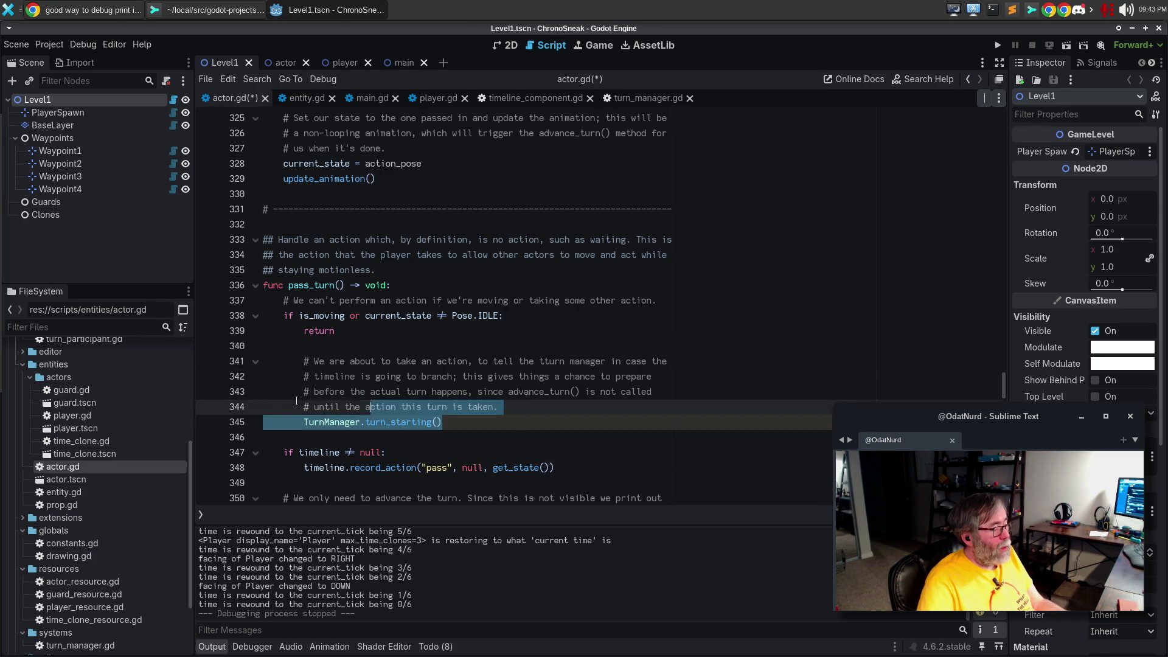
{"action": "key", "text": "shift+Up"}
{"action": "key", "text": "shift+Up"}
{"action": "key", "text": "shift+Up"}
{"action": "key", "text": "shift+Home"}
Scroll through the rest of actor.gd and save the script
{"action": "scroll", "coordinate": [623, 392], "scroll_direction": "down", "scroll_amount": 2}
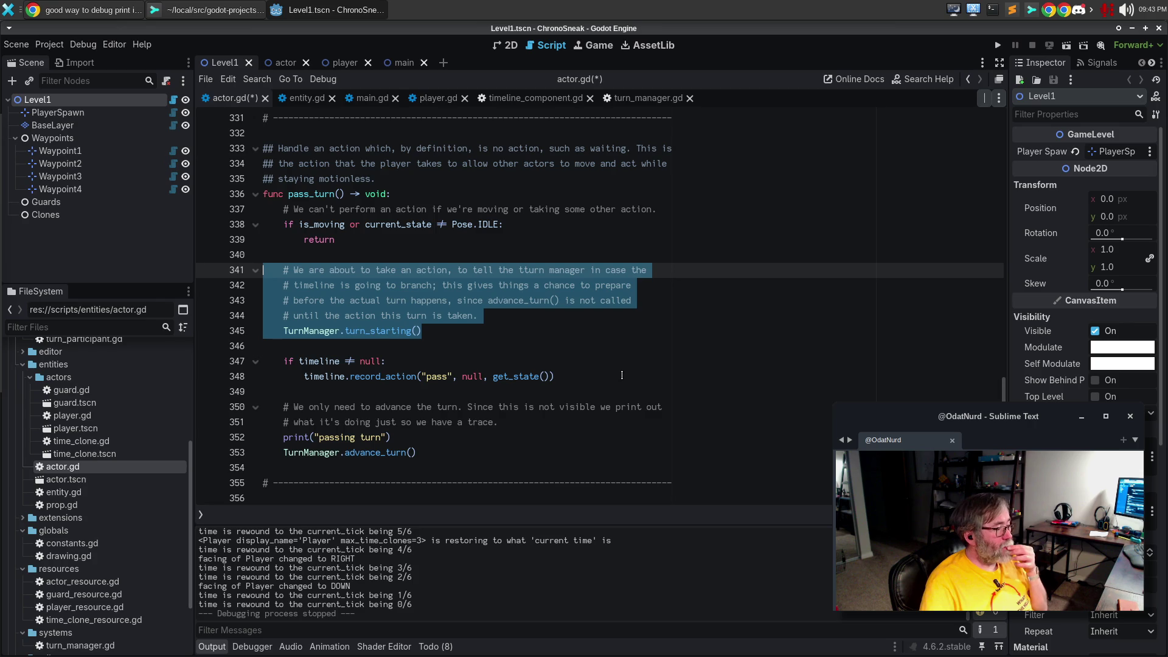
{"action": "scroll", "coordinate": [621, 373], "scroll_direction": "down", "scroll_amount": 10}
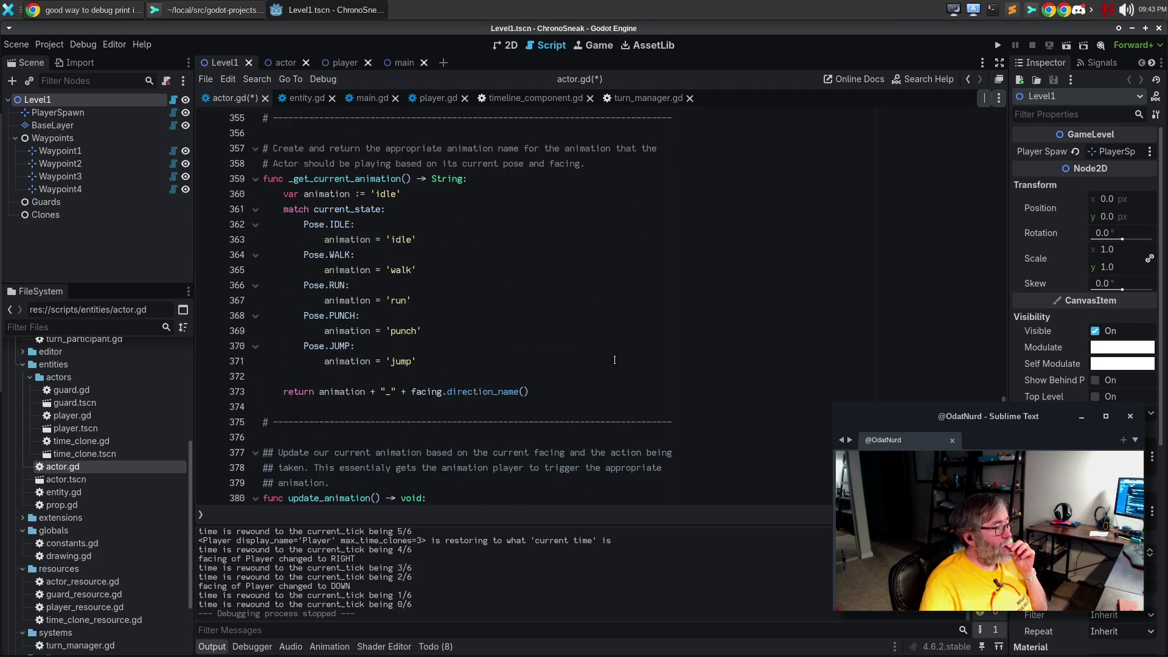
{"action": "scroll", "coordinate": [614, 359], "scroll_direction": "down", "scroll_amount": 3}
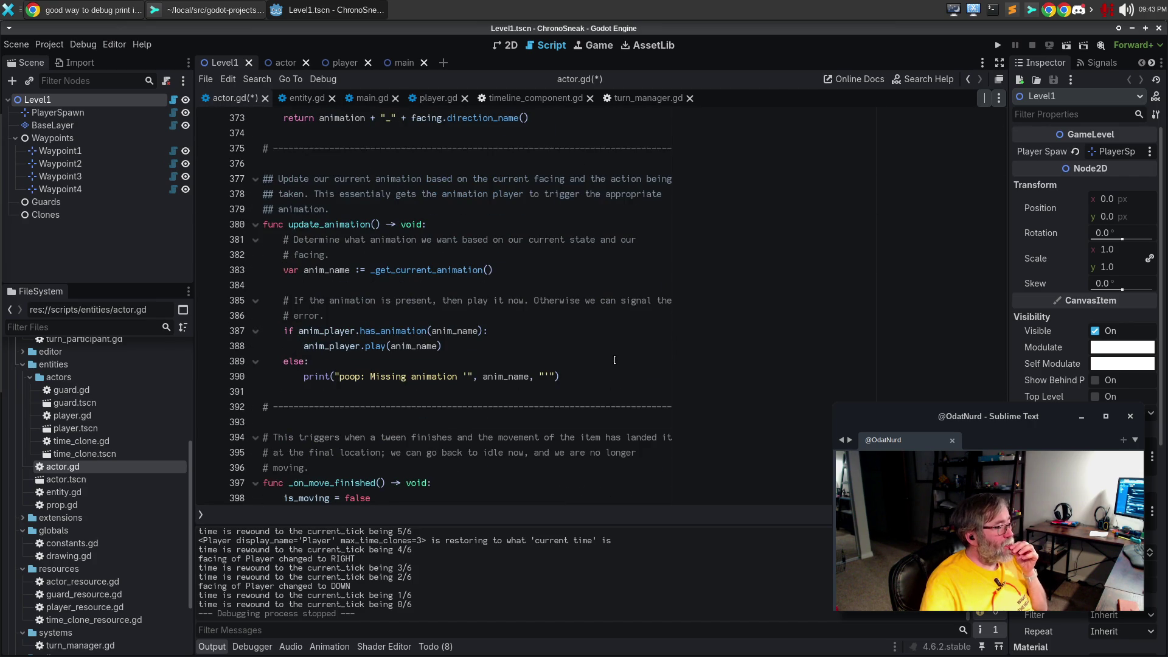
{"action": "scroll", "coordinate": [614, 360], "scroll_direction": "down", "scroll_amount": 3}
{"action": "scroll", "coordinate": [613, 356], "scroll_direction": "down", "scroll_amount": 3}
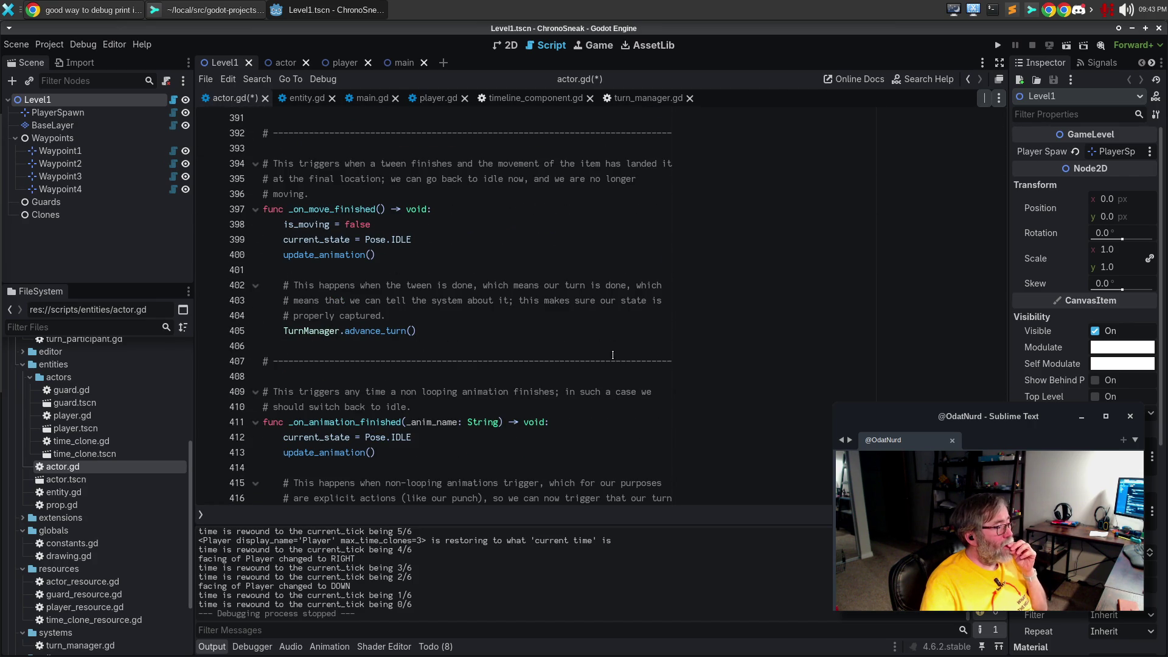
{"action": "scroll", "coordinate": [613, 356], "scroll_direction": "down", "scroll_amount": 9}
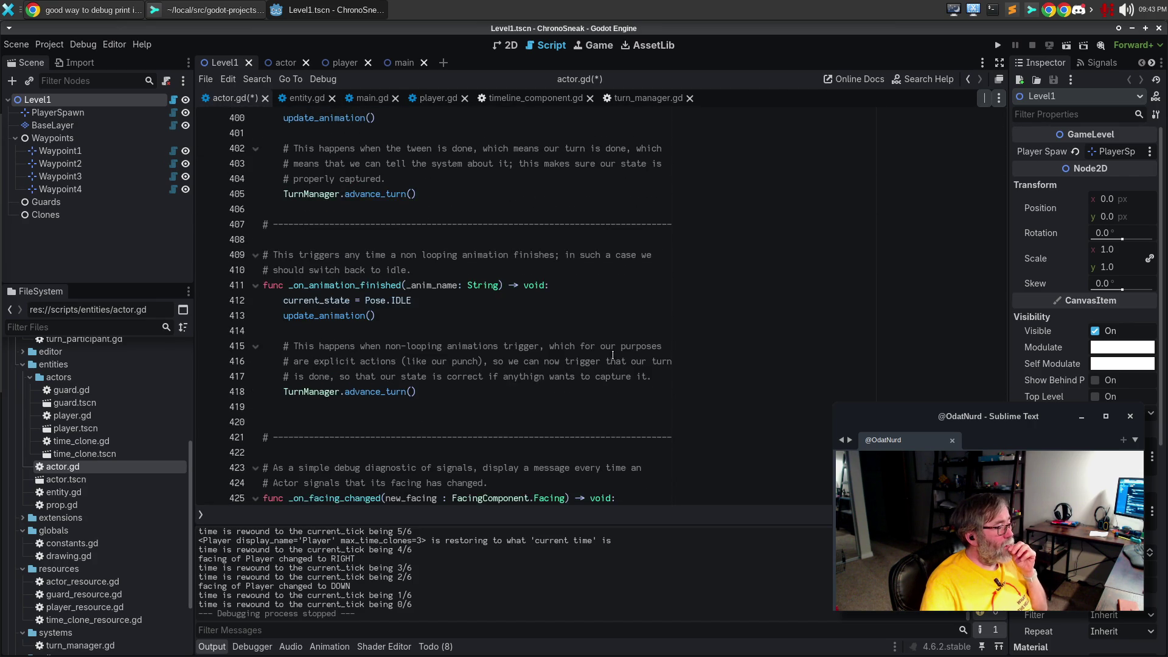
{"action": "scroll", "coordinate": [612, 356], "scroll_direction": "down", "scroll_amount": 4}
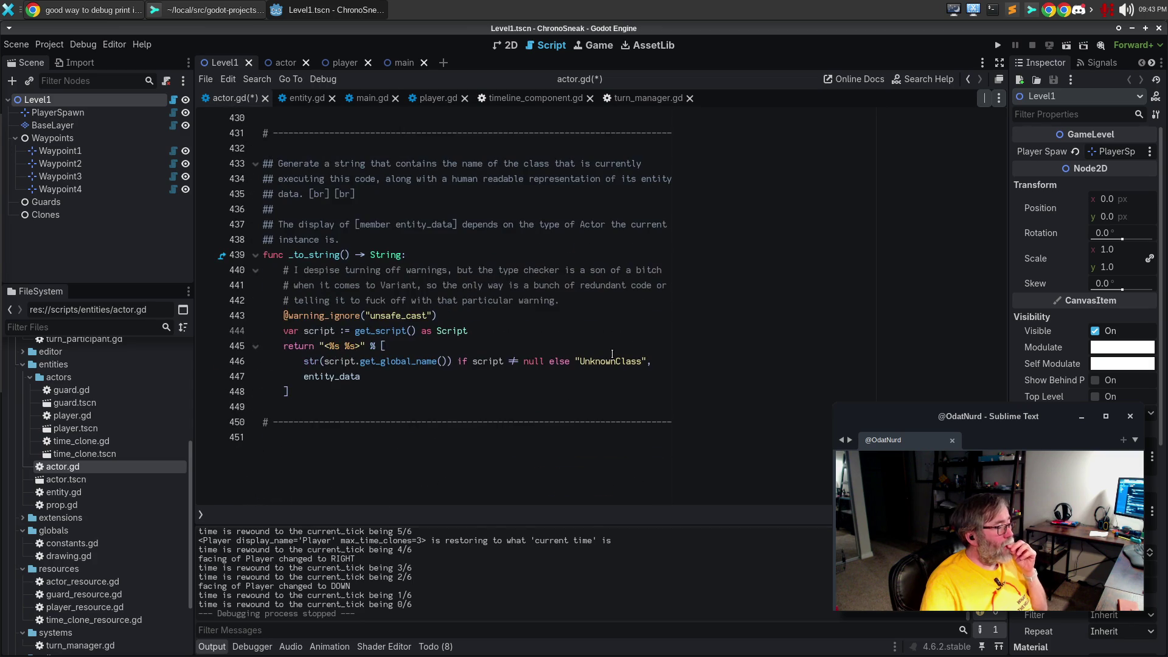
{"action": "left_click", "coordinate": [608, 354]}
{"action": "key", "text": "ctrl+s"}
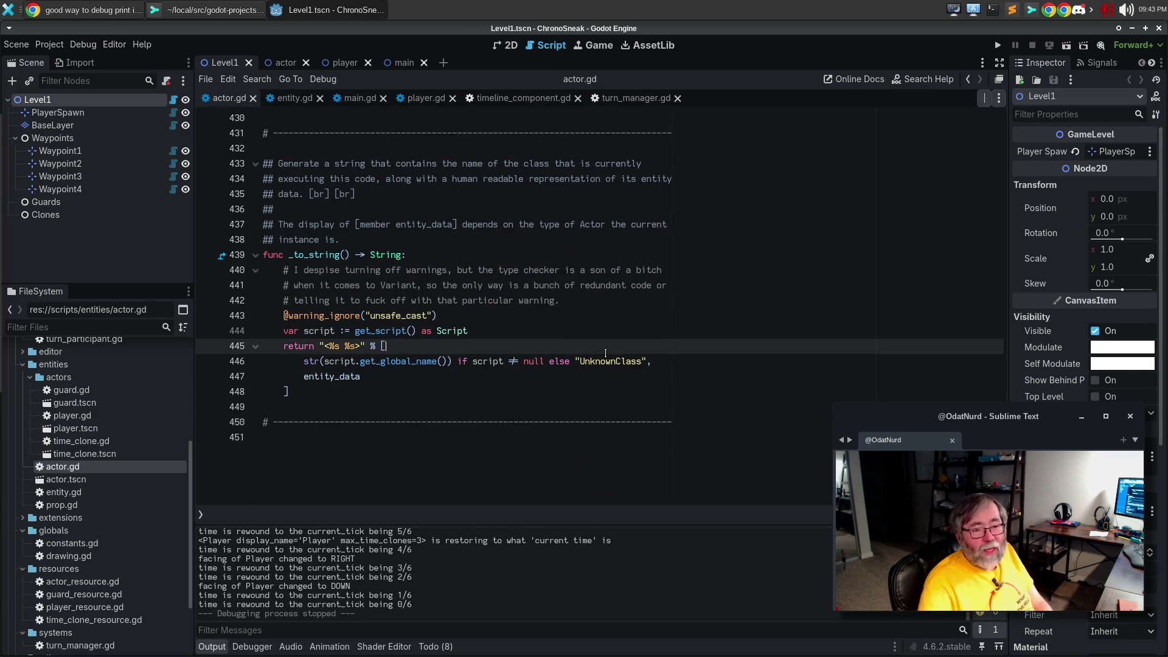
Run the game, move the player down and right, rewind twice, and turn up to branch the timeline
{"action": "key", "text": "F5"}
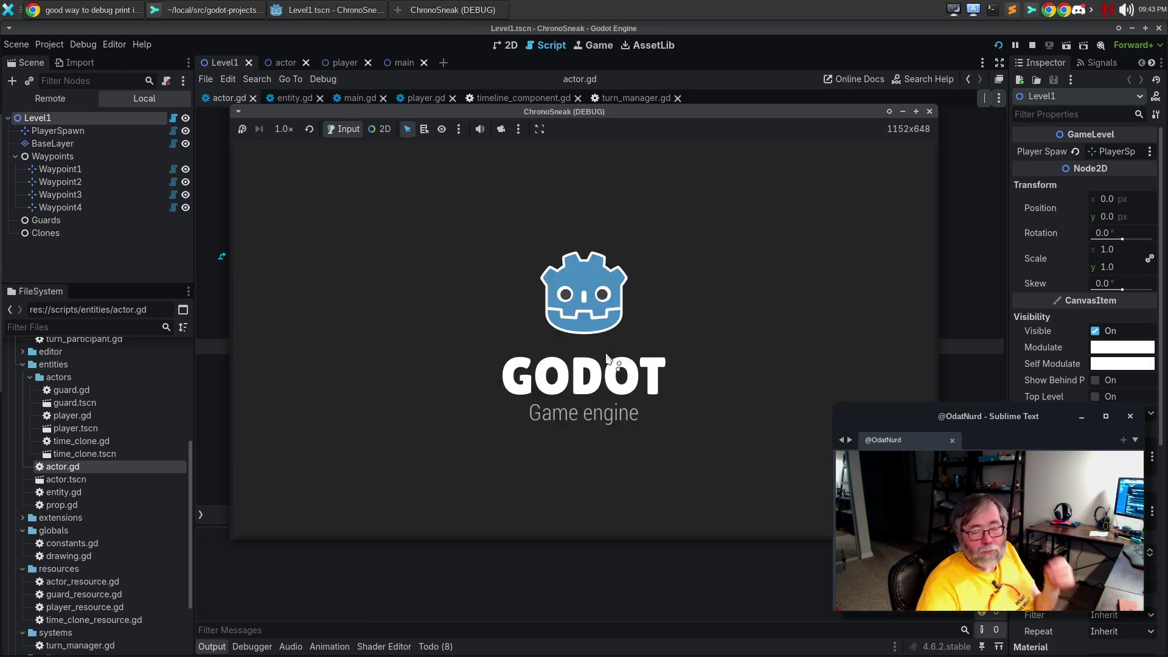
{"action": "key", "text": "Down"}
{"action": "key", "text": "Down"}
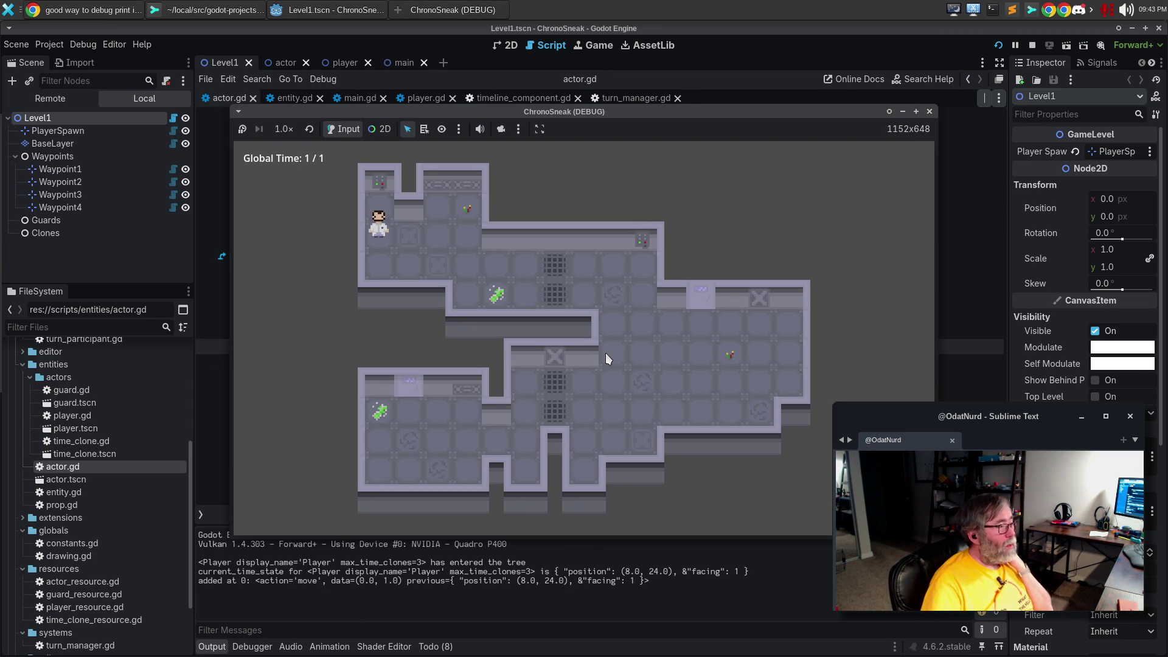
{"action": "key", "text": "Down"}
{"action": "key", "text": "Right"}
{"action": "key", "text": "Right"}
{"action": "key", "text": "Right"}
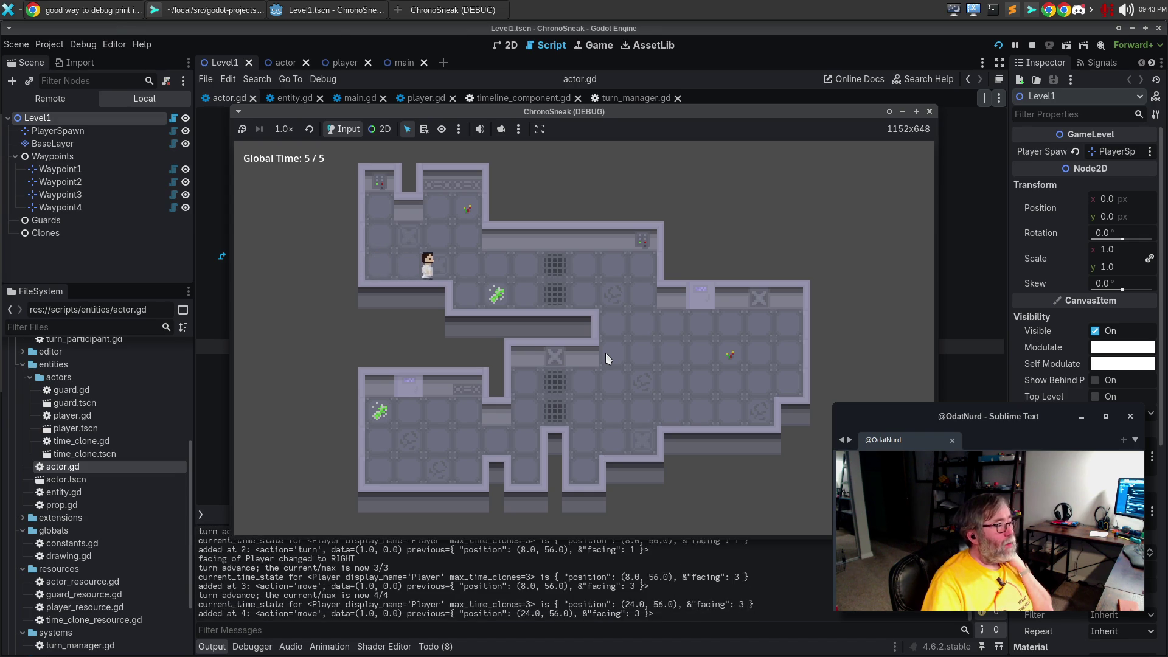
{"action": "key", "text": "Right"}
{"action": "key", "text": "Down"}
{"action": "key", "text": "Down"}
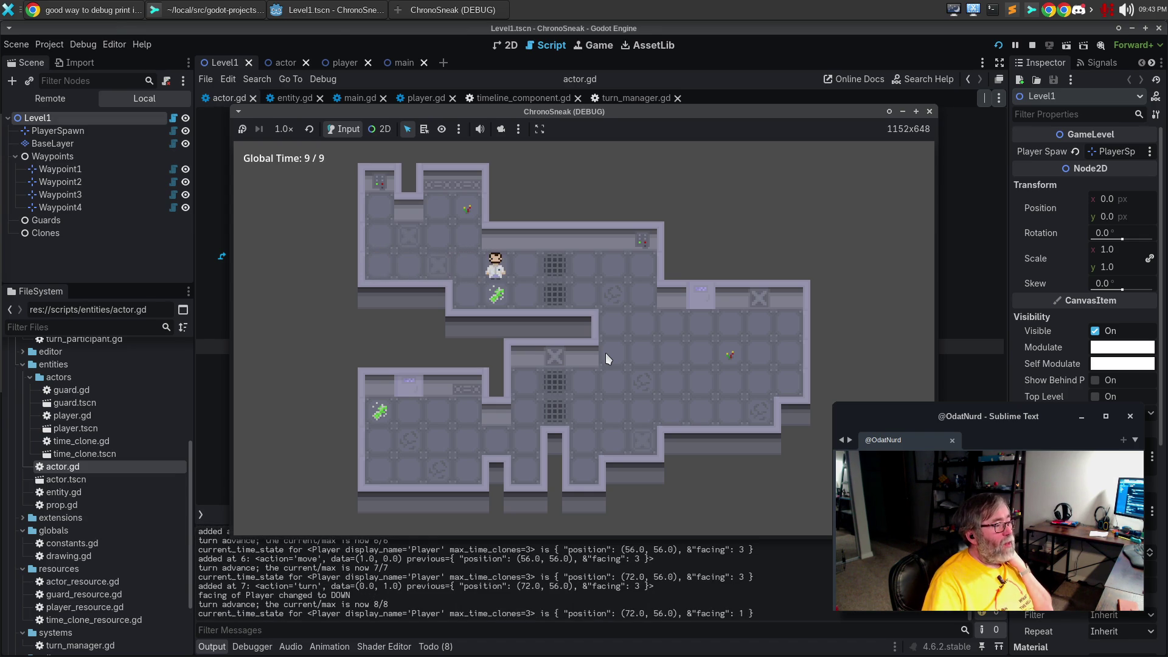
{"action": "key", "text": "Right"}
{"action": "key", "text": "z"}
{"action": "key", "text": "z"}
{"action": "key", "text": "z"}
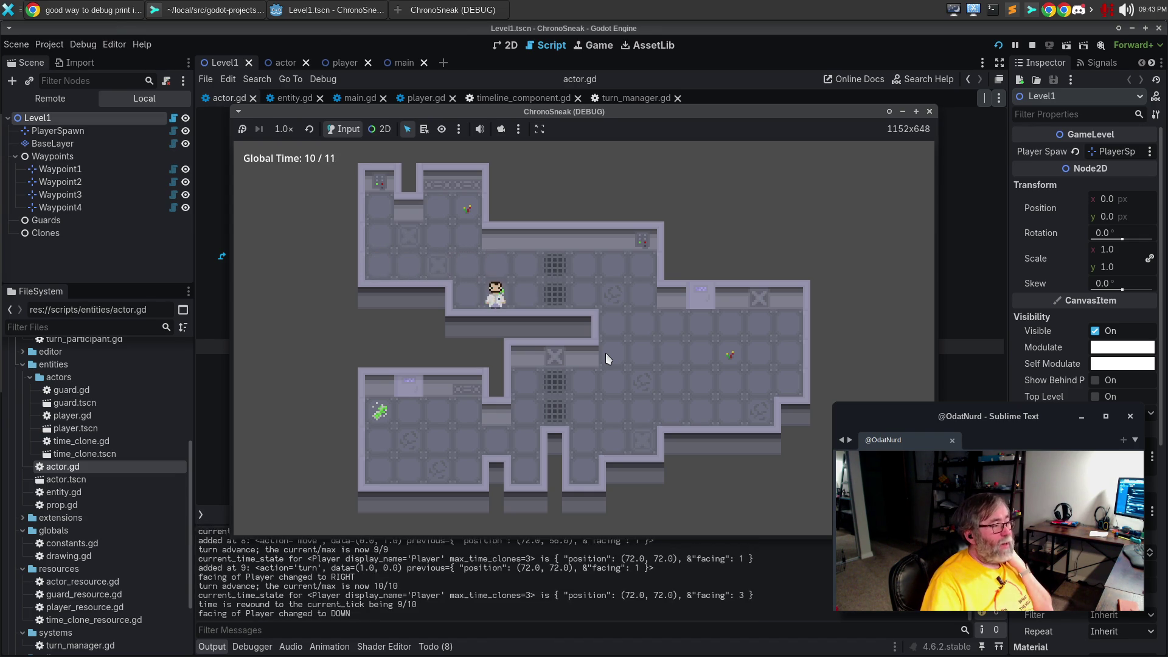
{"action": "key", "text": "z"}
{"action": "key", "text": "z"}
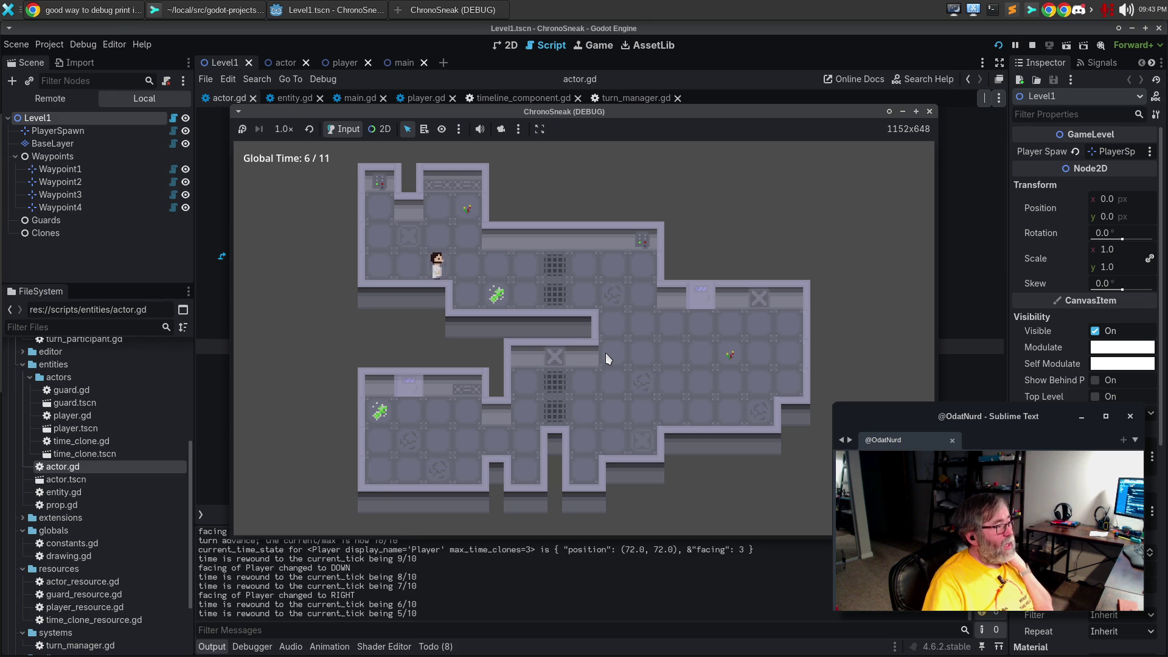
{"action": "key", "text": "Up"}
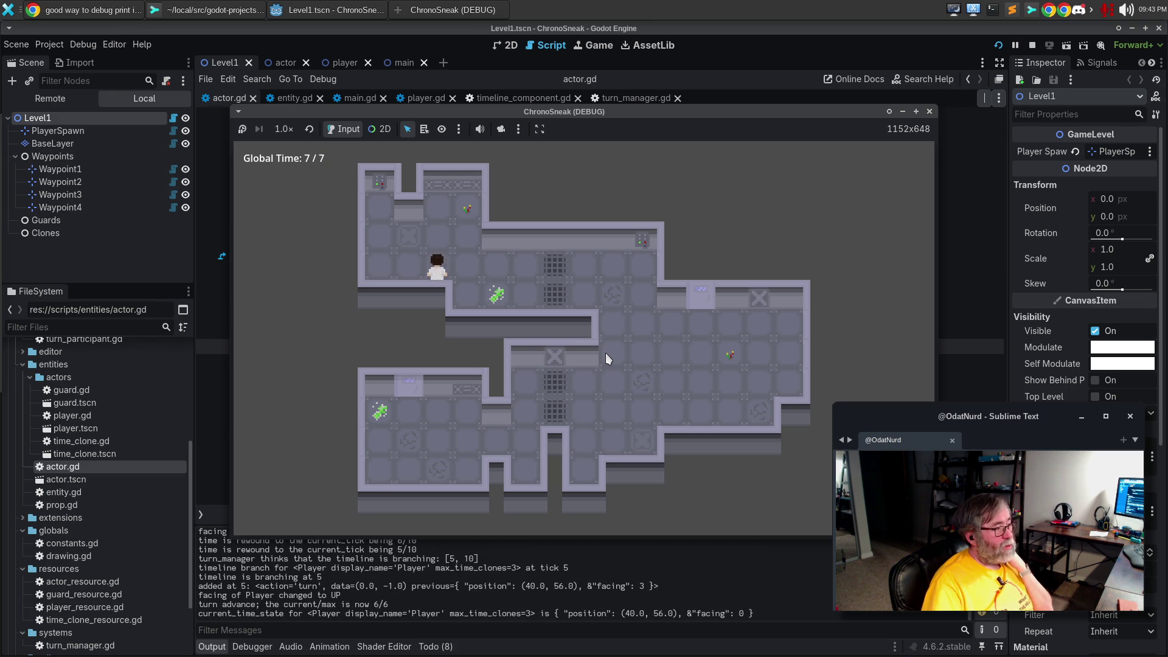
Rewind to the start and fast-forward repeatedly with z and x, ending at tick 6
{"action": "key", "text": "z"}
{"action": "key", "text": "z"}
{"action": "key", "text": "z"}
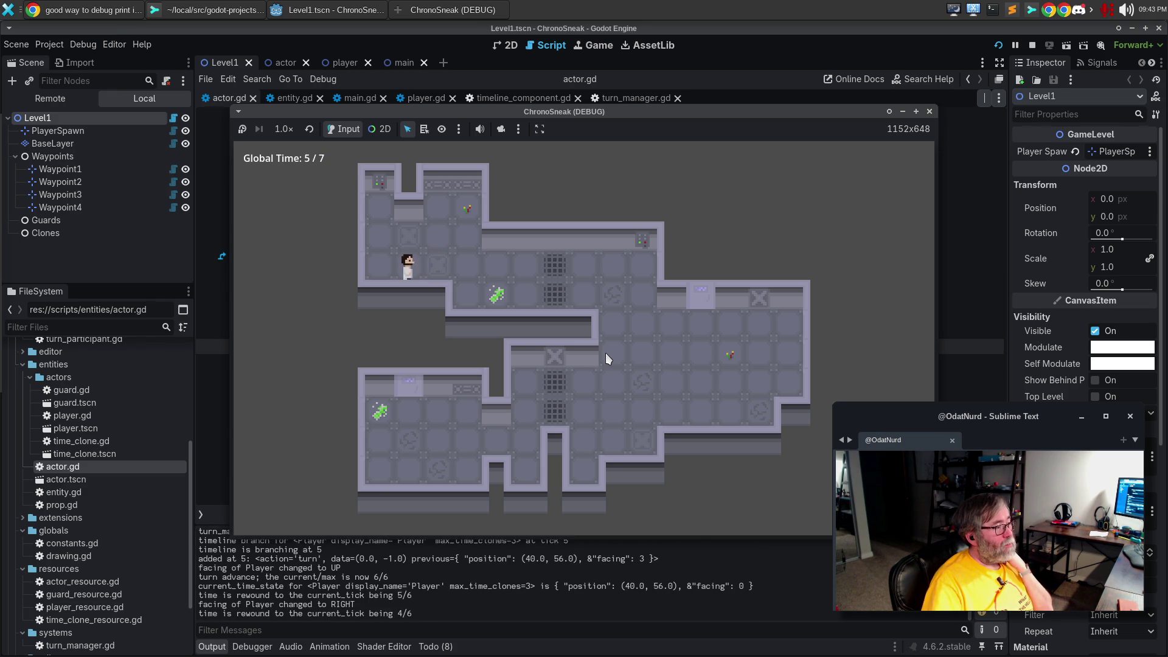
{"action": "key", "text": "z"}
{"action": "key", "text": "z"}
{"action": "key", "text": "z"}
{"action": "key", "text": "x"}
{"action": "key", "text": "x"}
{"action": "key", "text": "x"}
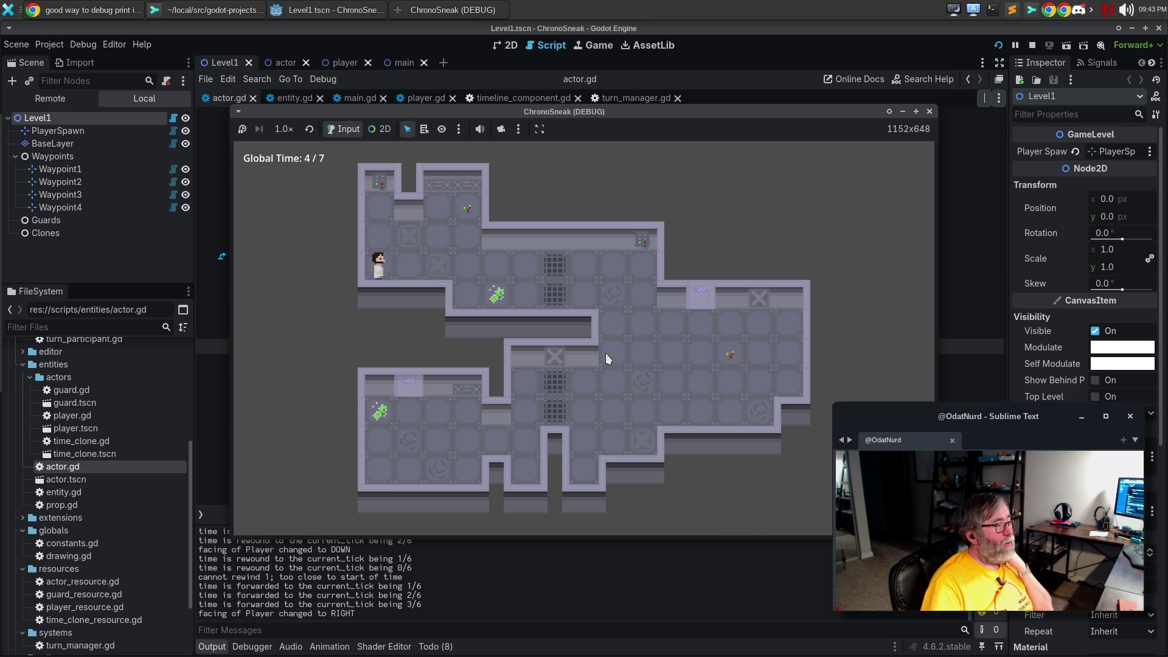
{"action": "key", "text": "x"}
{"action": "key", "text": "z"}
{"action": "key", "text": "z"}
{"action": "key", "text": "z"}
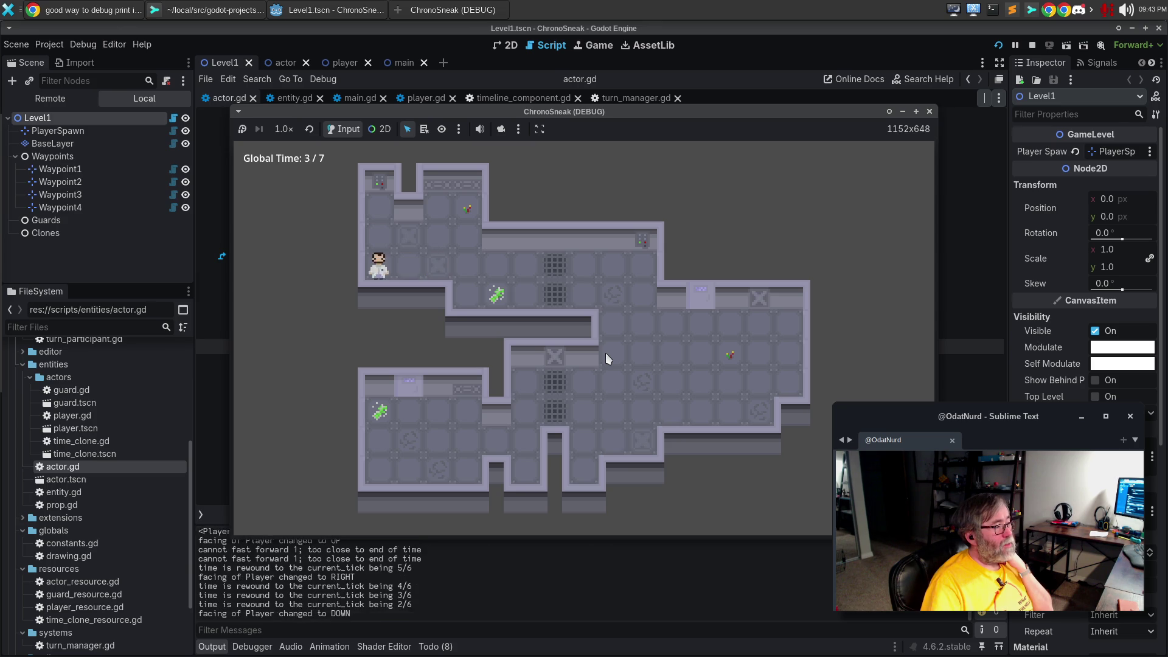
{"action": "key", "text": "x"}
{"action": "key", "text": "x"}
{"action": "key", "text": "x"}
{"action": "key", "text": "z"}
{"action": "key", "text": "z"}
{"action": "key", "text": "z"}
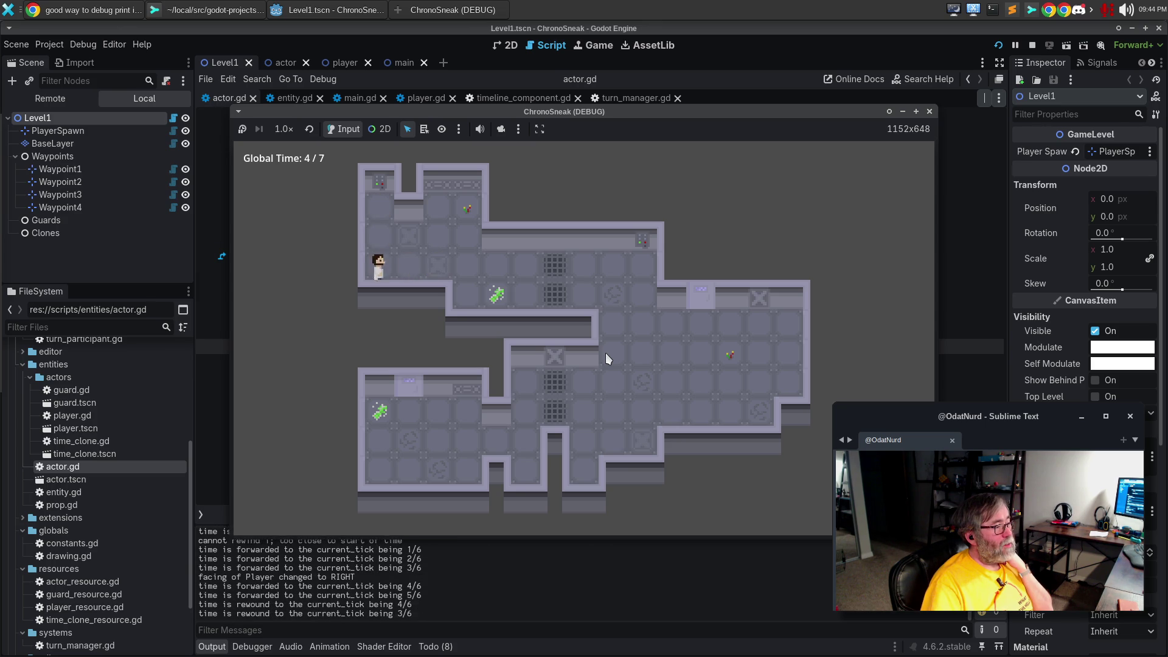
{"action": "key", "text": "x"}
{"action": "key", "text": "x"}
{"action": "key", "text": "x"}
{"action": "key", "text": "z"}
{"action": "key", "text": "z"}
{"action": "key", "text": "z"}
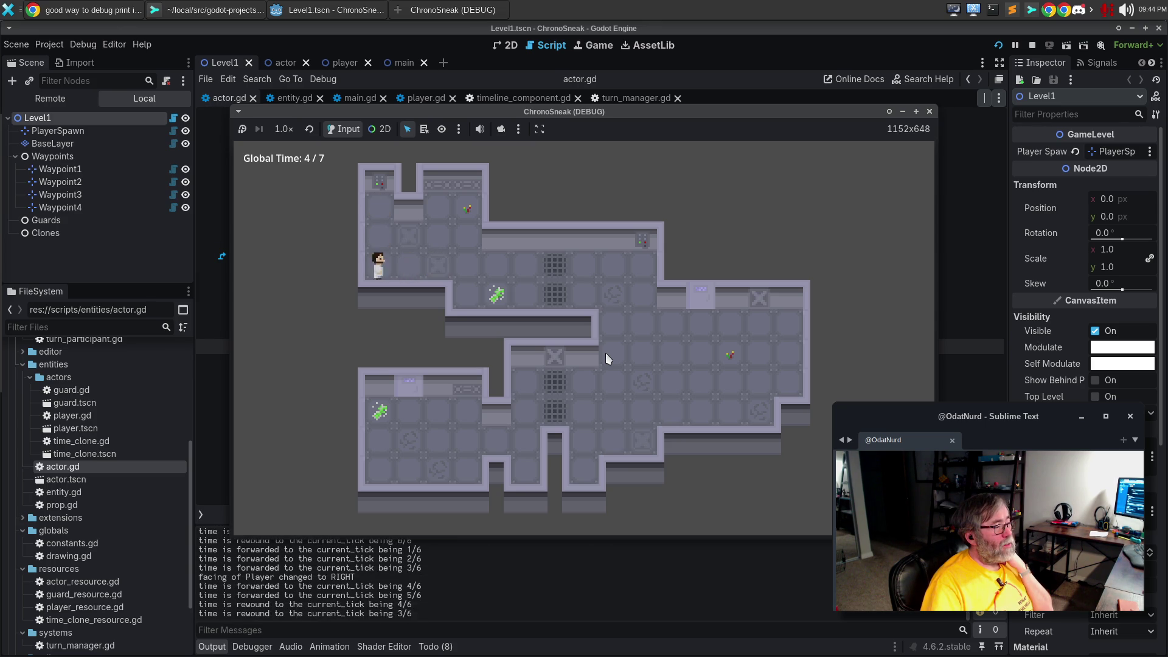
{"action": "key", "text": "x"}
{"action": "key", "text": "x"}
{"action": "key", "text": "x"}
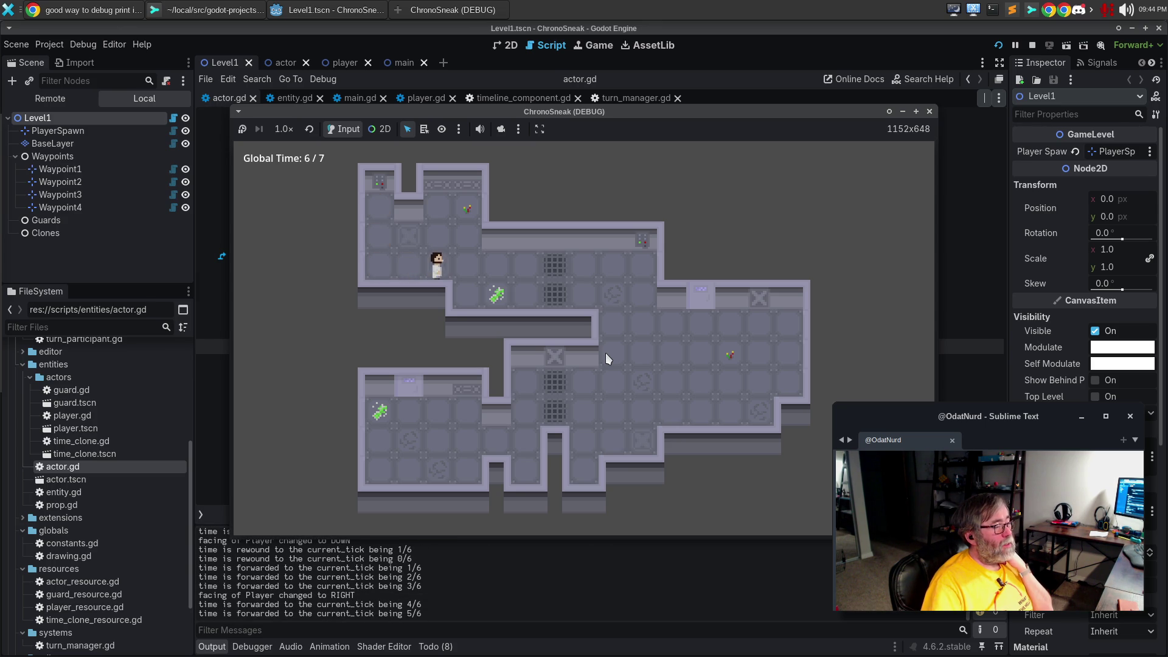
Move up to branch again, act to reach tick 9, step back and forward to current time, then close the game
{"action": "key", "text": "Up"}
{"action": "key", "text": "Up"}
{"action": "key", "text": "space"}
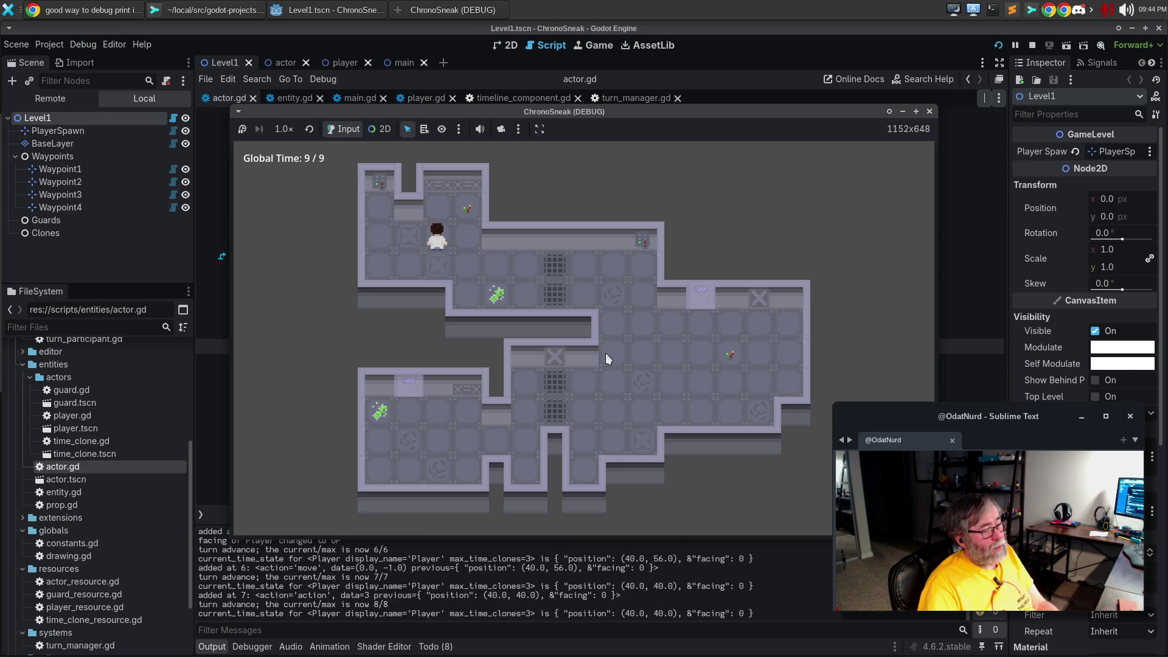
{"action": "key", "text": "z"}
{"action": "key", "text": "z"}
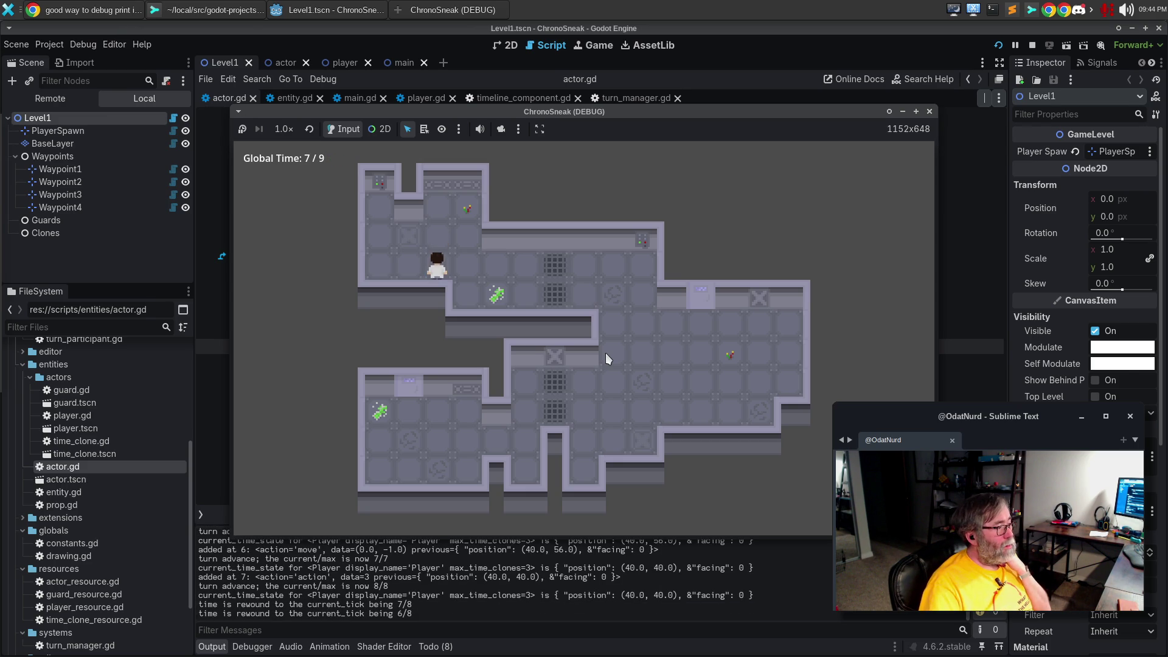
{"action": "key", "text": "x"}
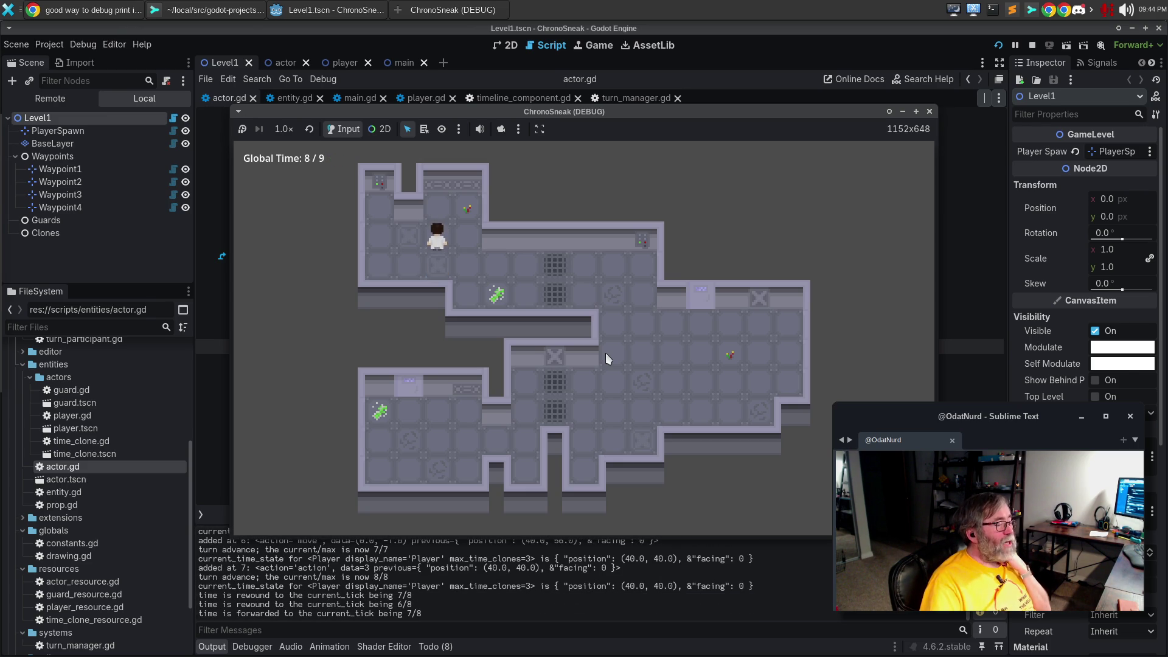
{"action": "key", "text": "x"}
{"action": "key", "text": "x"}
{"action": "key", "text": "x"}
{"action": "key", "text": "x"}
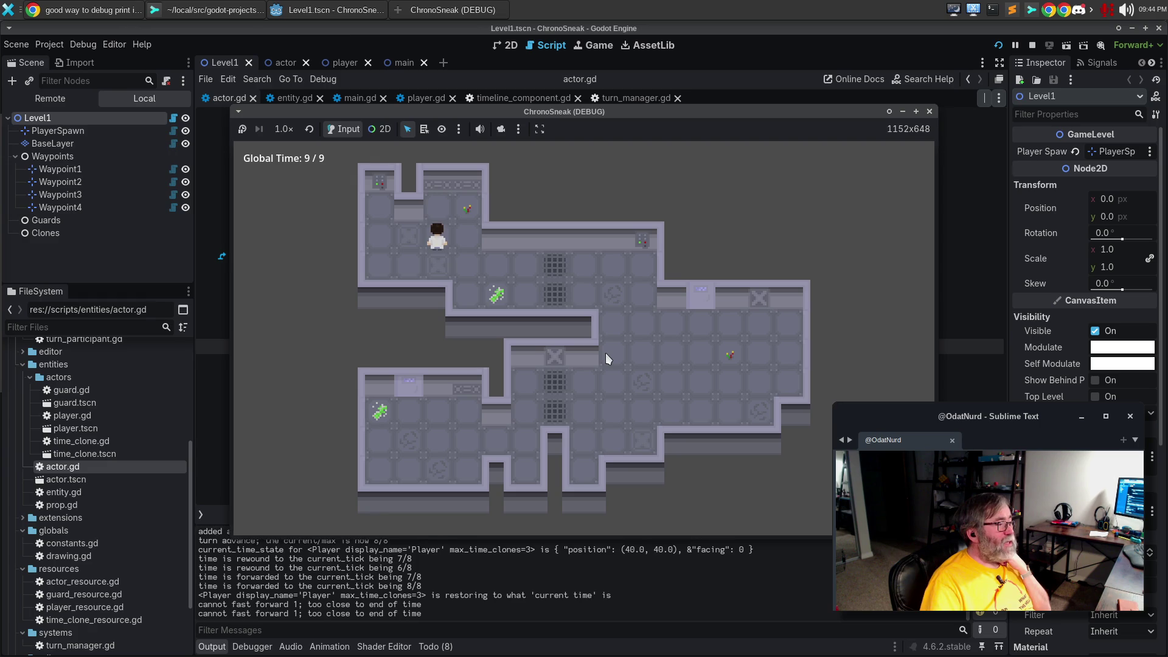
{"action": "left_click", "coordinate": [930, 112]}
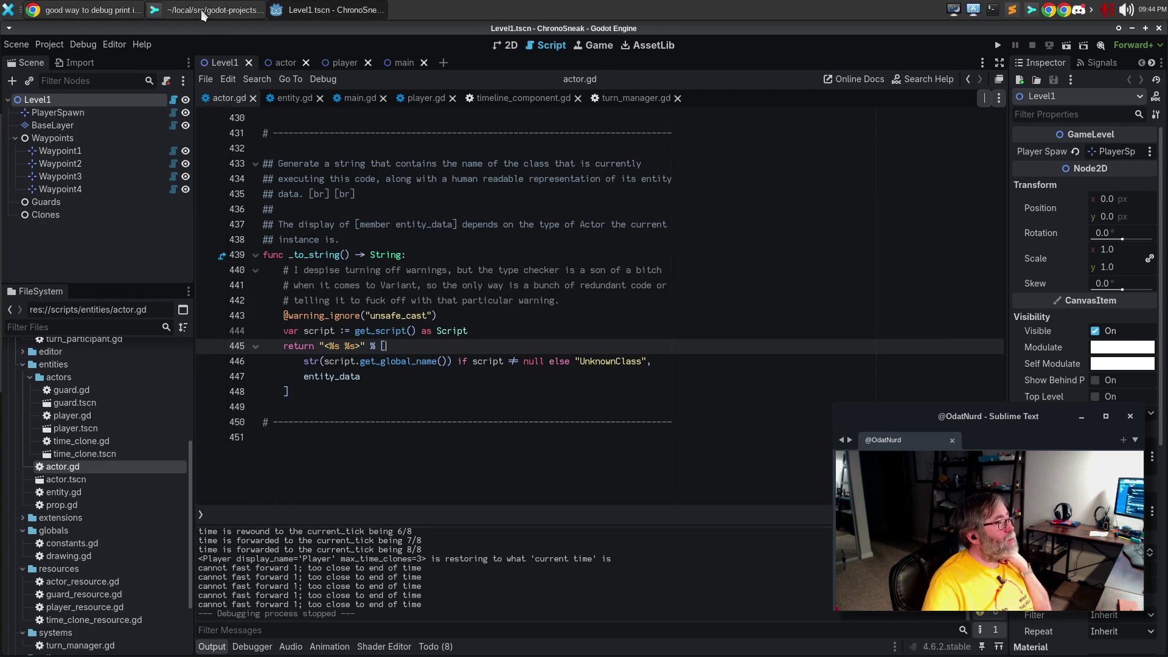
In Sublime Merge, review the actor.gd diff and stage it
{"action": "left_click", "coordinate": [204, 10]}
{"action": "left_click", "coordinate": [368, 89]}
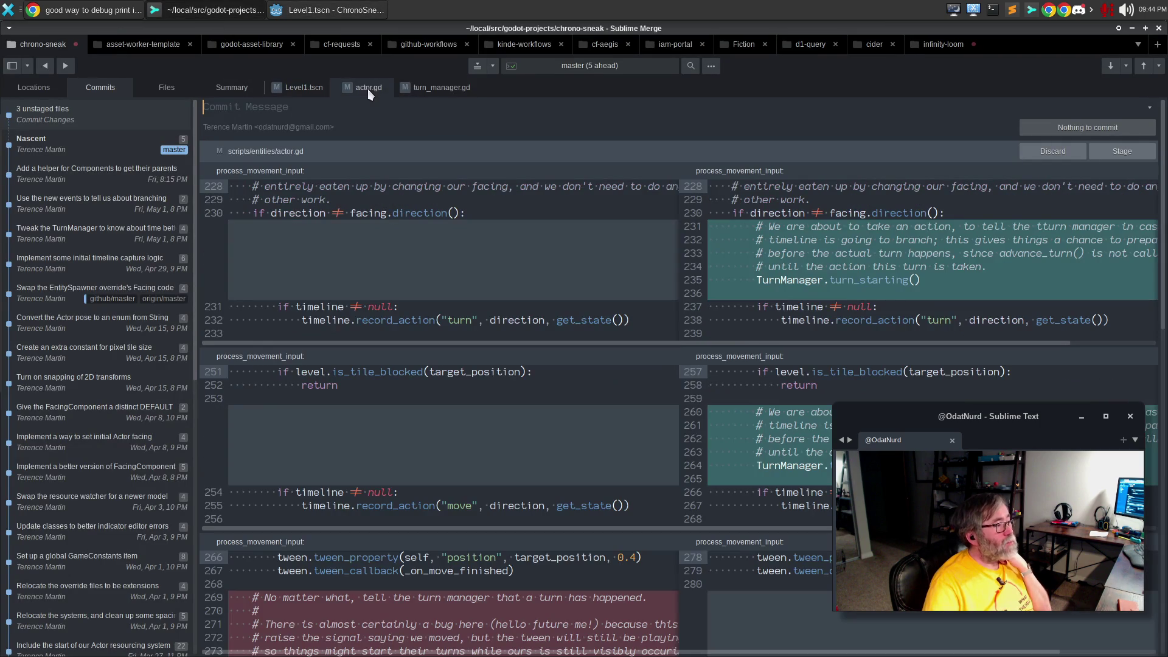
{"action": "scroll", "coordinate": [1040, 270], "scroll_direction": "down", "scroll_amount": 12}
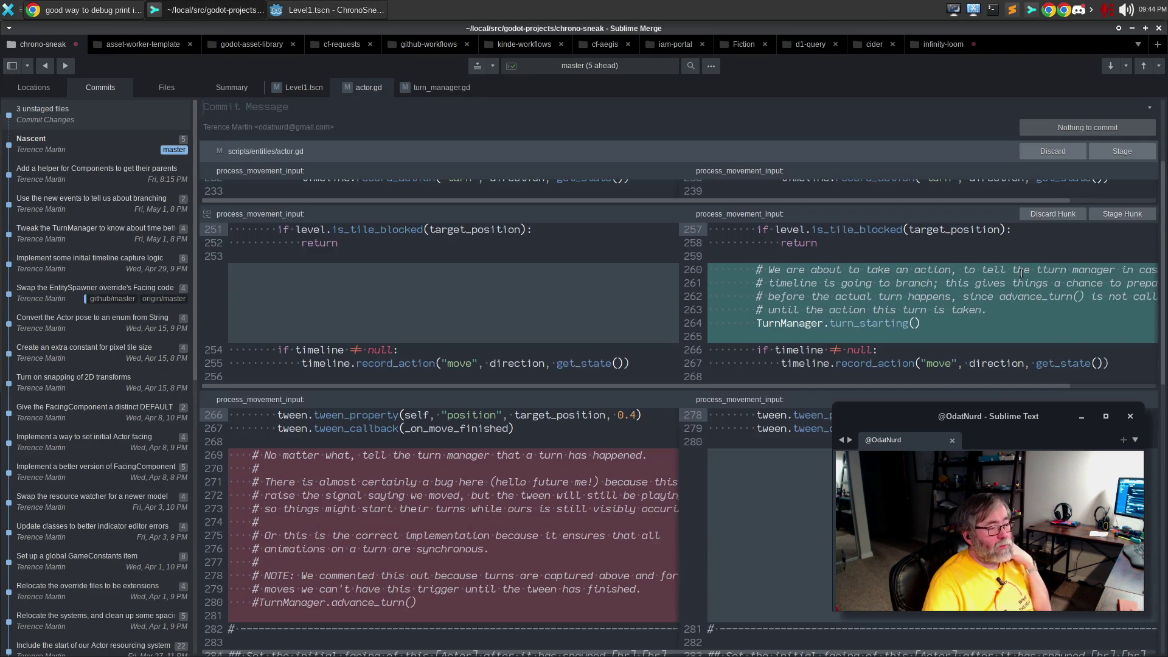
{"action": "scroll", "coordinate": [1023, 274], "scroll_direction": "down", "scroll_amount": 5}
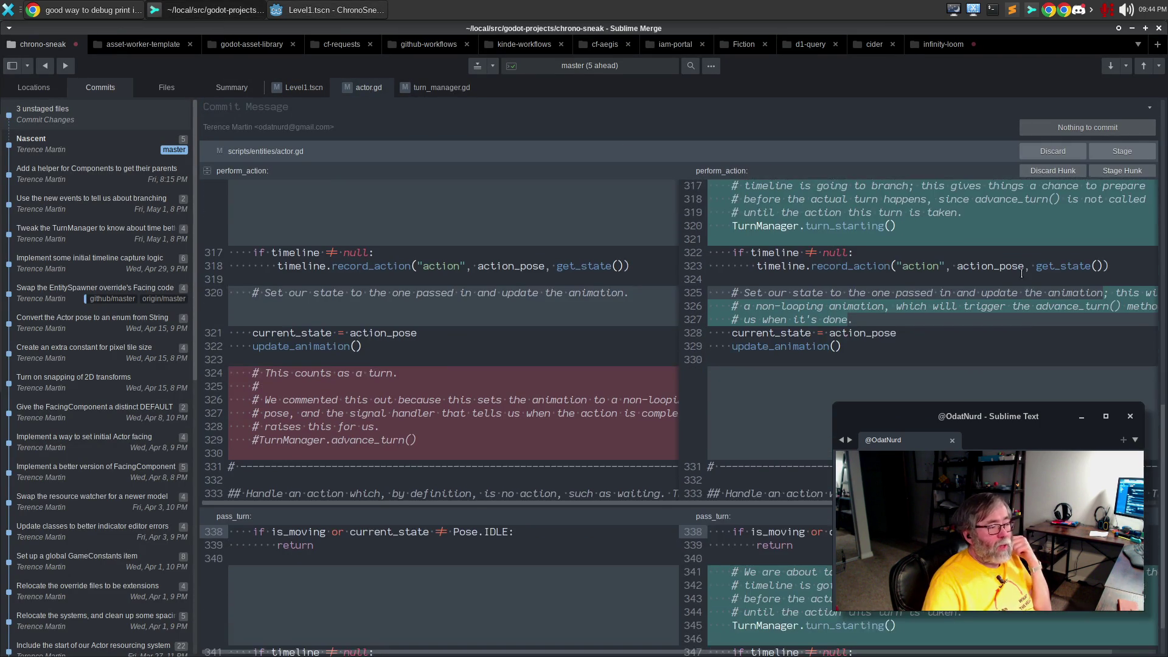
{"action": "left_click", "coordinate": [1115, 154]}
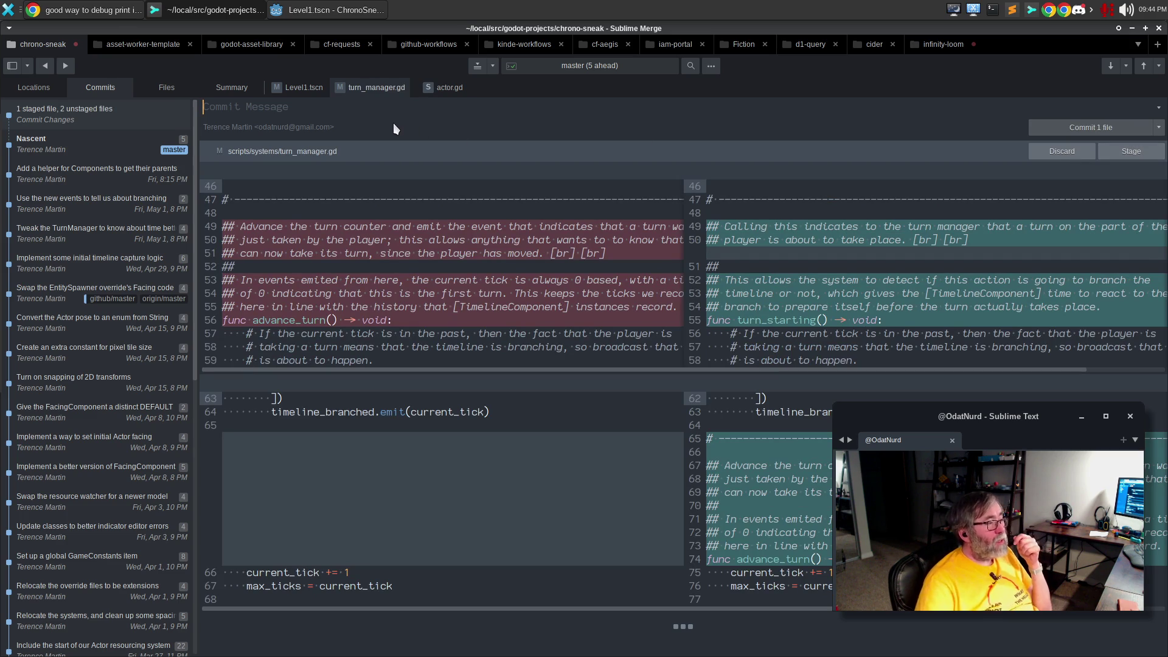
Stage turn_manager.gd and amend the previous commit, then view the Nascent commit's details
{"action": "mouse_move", "coordinate": [330, 174]}
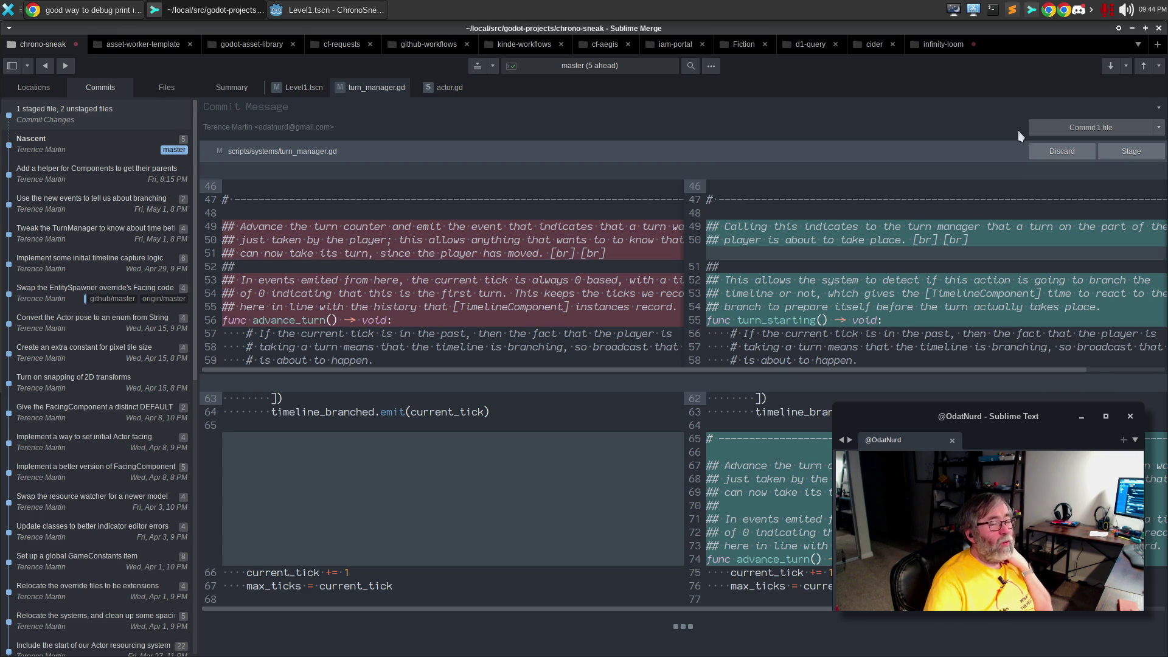
{"action": "left_click", "coordinate": [1113, 150]}
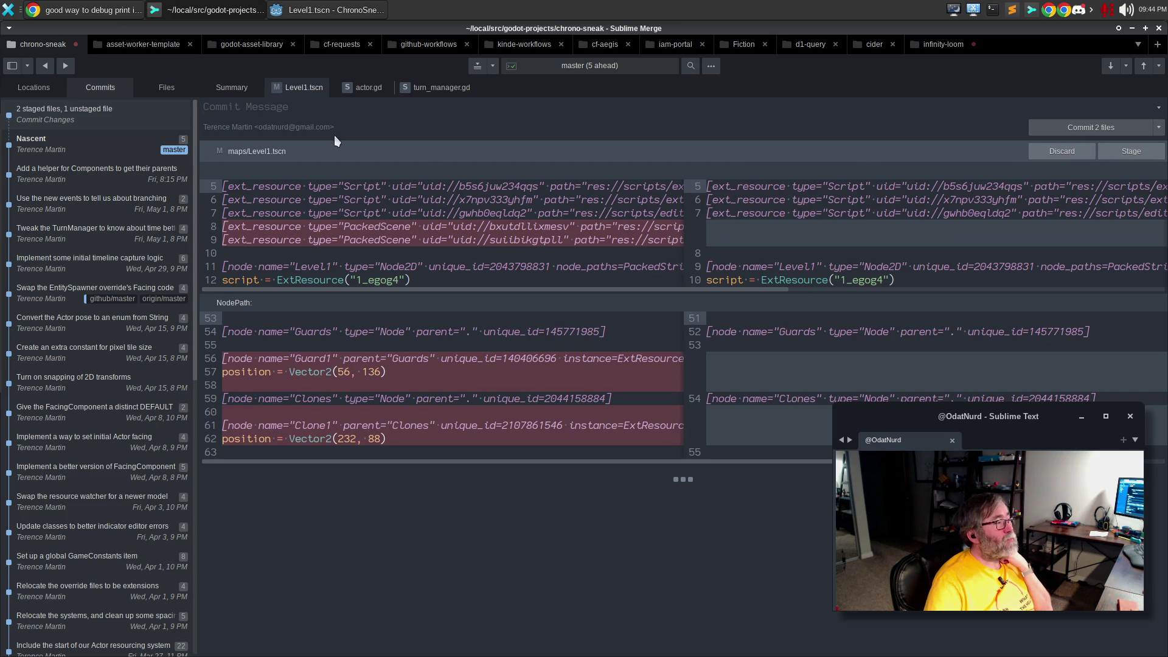
{"action": "left_click", "coordinate": [1159, 129]}
{"action": "left_click", "coordinate": [983, 146]}
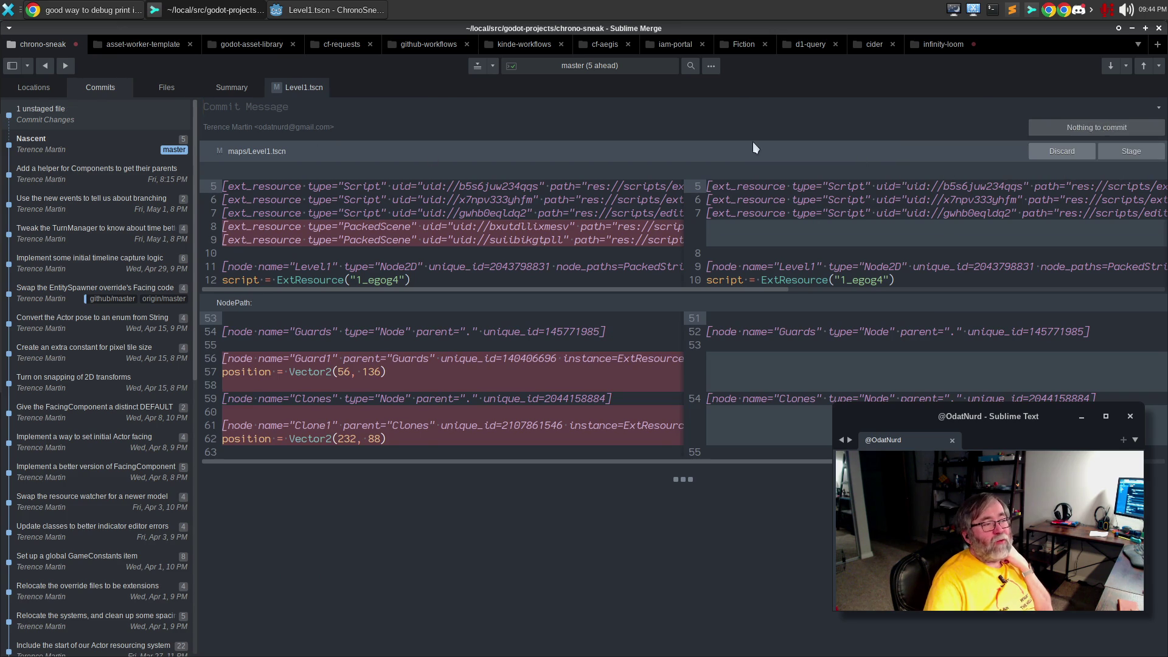
{"action": "left_click", "coordinate": [159, 150]}
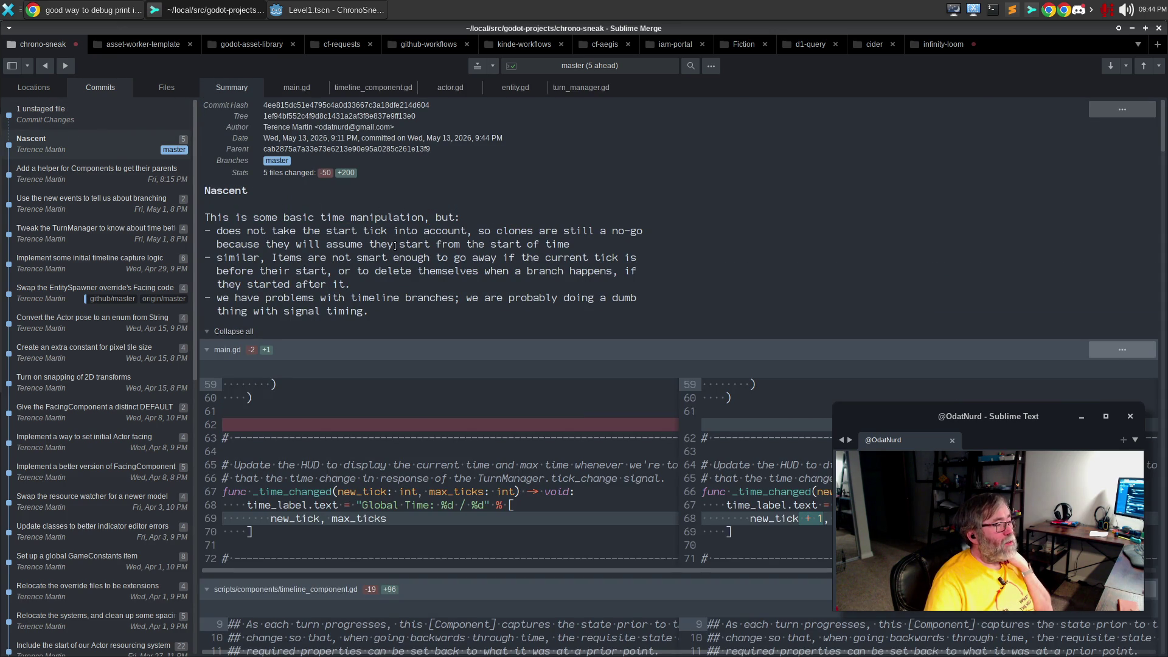
Delete the commit message's last bullet and its empty line, and save the message
{"action": "left_click_drag", "start_coordinate": [391, 311], "coordinate": [161, 302]}
{"action": "key", "text": "ctrl+shift+k"}
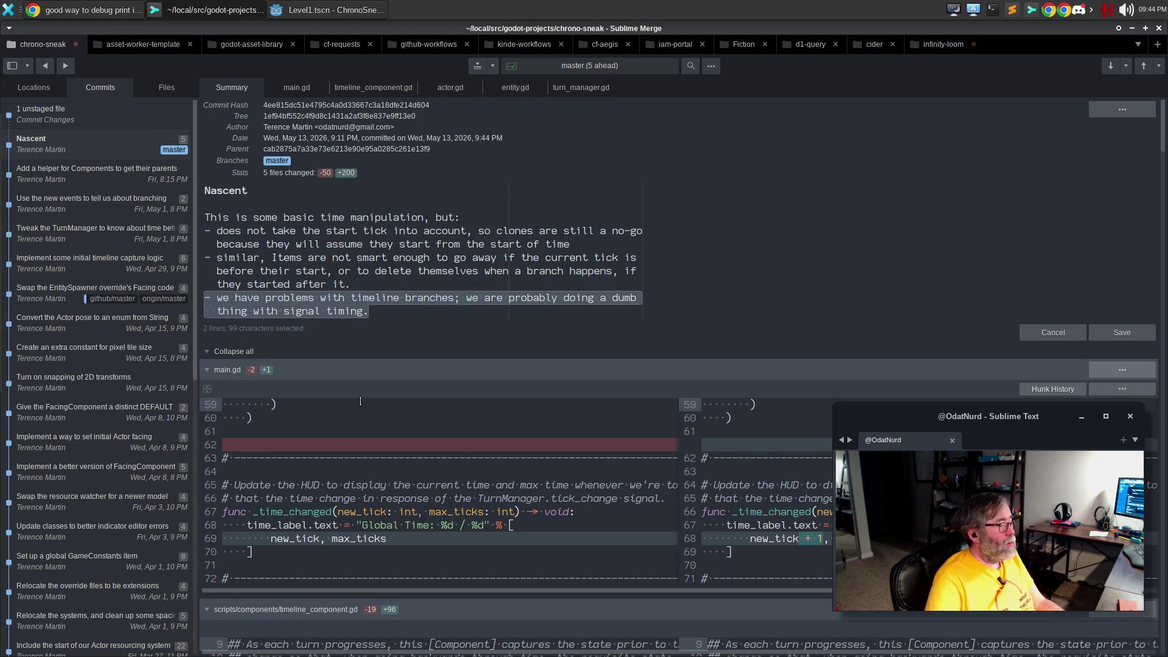
{"action": "key", "text": "BackSpace"}
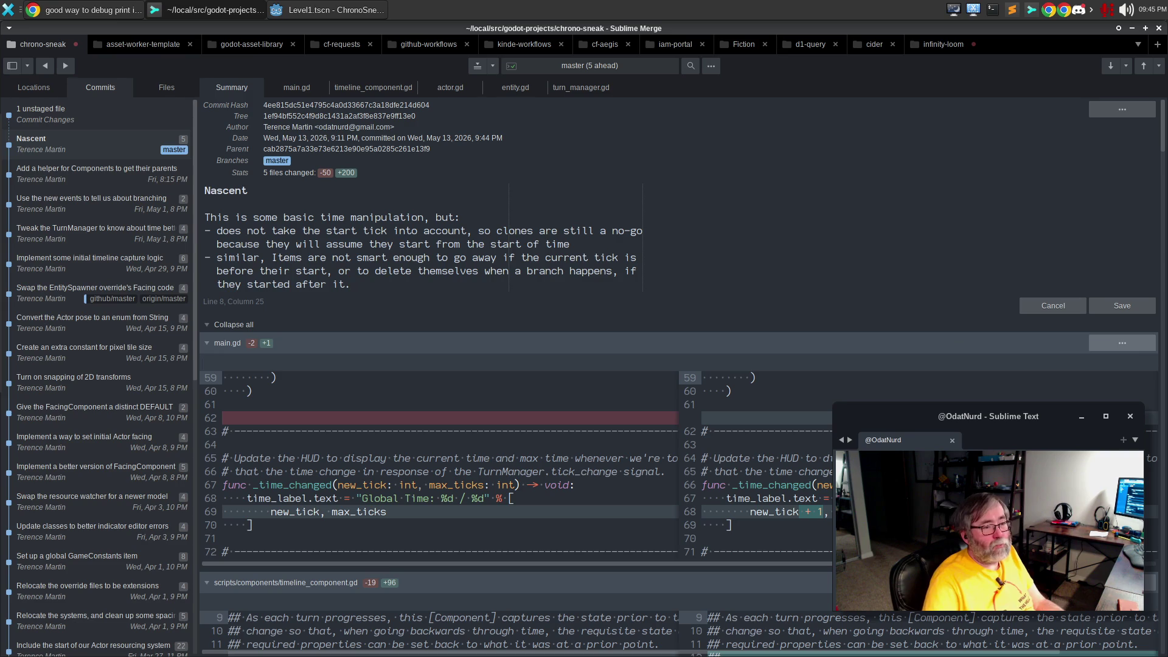
{"action": "left_click", "coordinate": [1111, 306]}
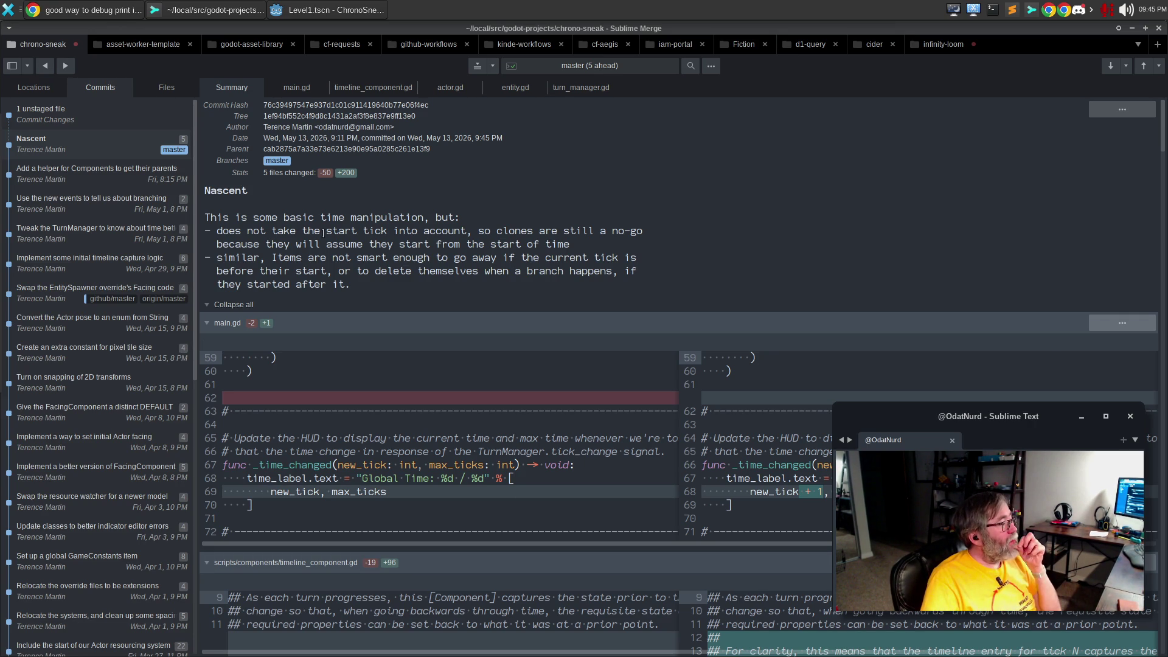
Look over the 'clones are still a no-go' wording, then return to Godot's actor.gd
{"action": "left_click_drag", "start_coordinate": [304, 244], "coordinate": [535, 233]}
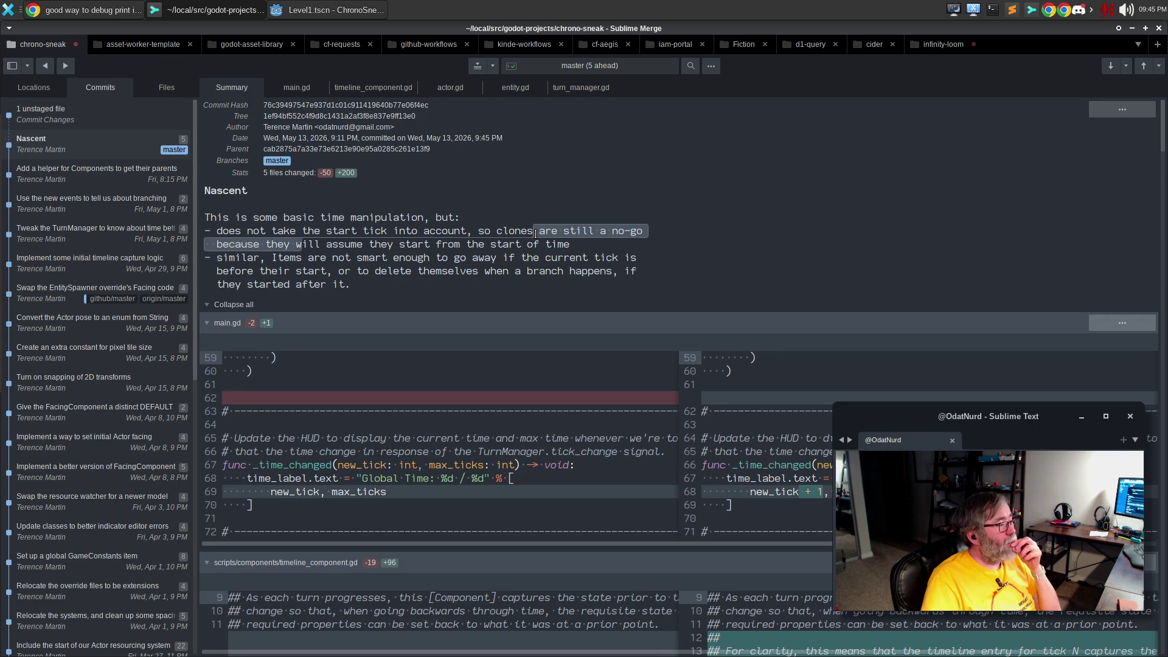
{"action": "left_click", "coordinate": [638, 244]}
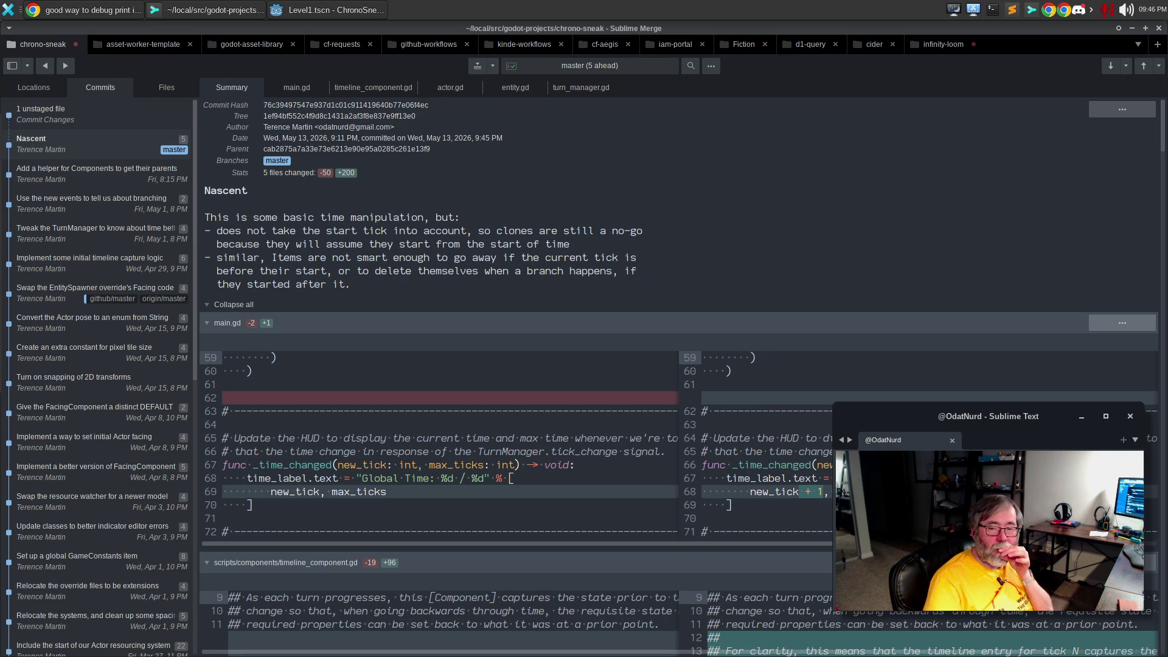
{"action": "key", "text": "alt+Tab"}
{"action": "key", "text": "alt+Tab"}
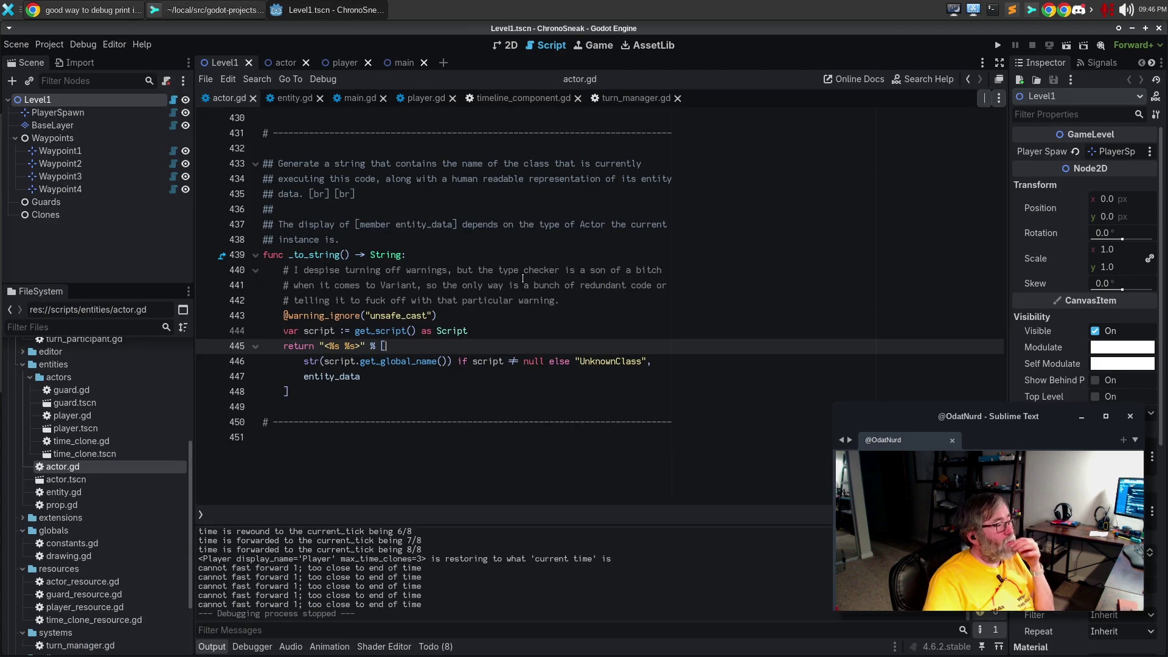
{"action": "left_click", "coordinate": [523, 274]}
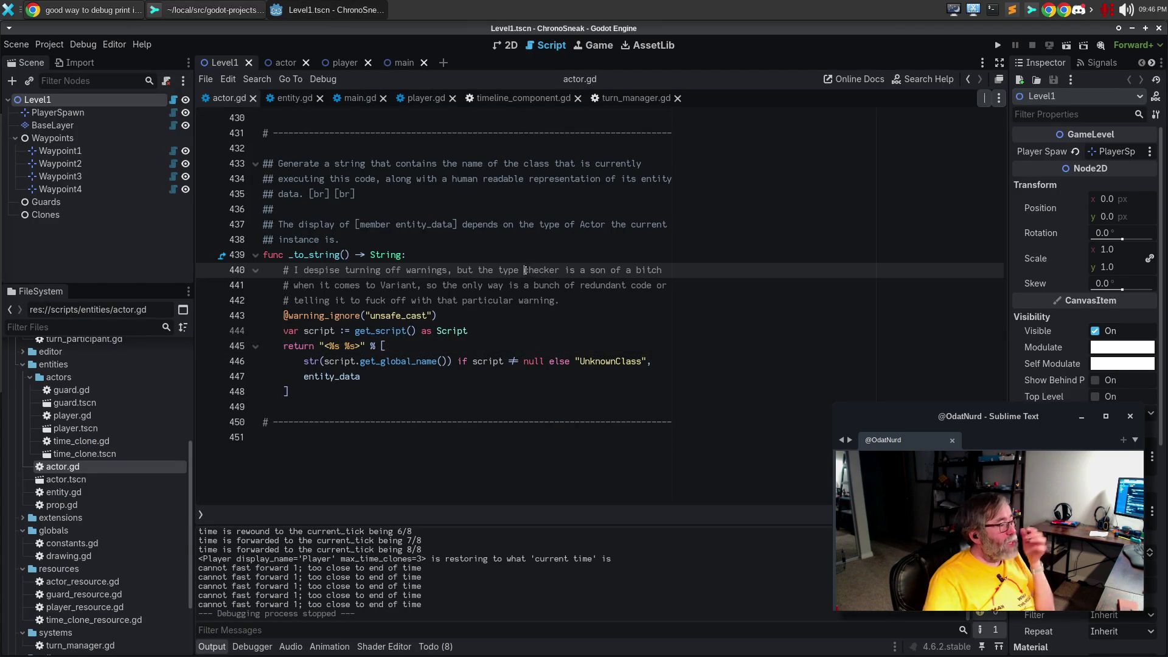
Open timeline_component.gd from the top and trace start_tick from its line 44 declaration to its next use
{"action": "scroll", "coordinate": [609, 152], "scroll_direction": "up", "scroll_amount": 5}
{"action": "left_click", "coordinate": [639, 101]}
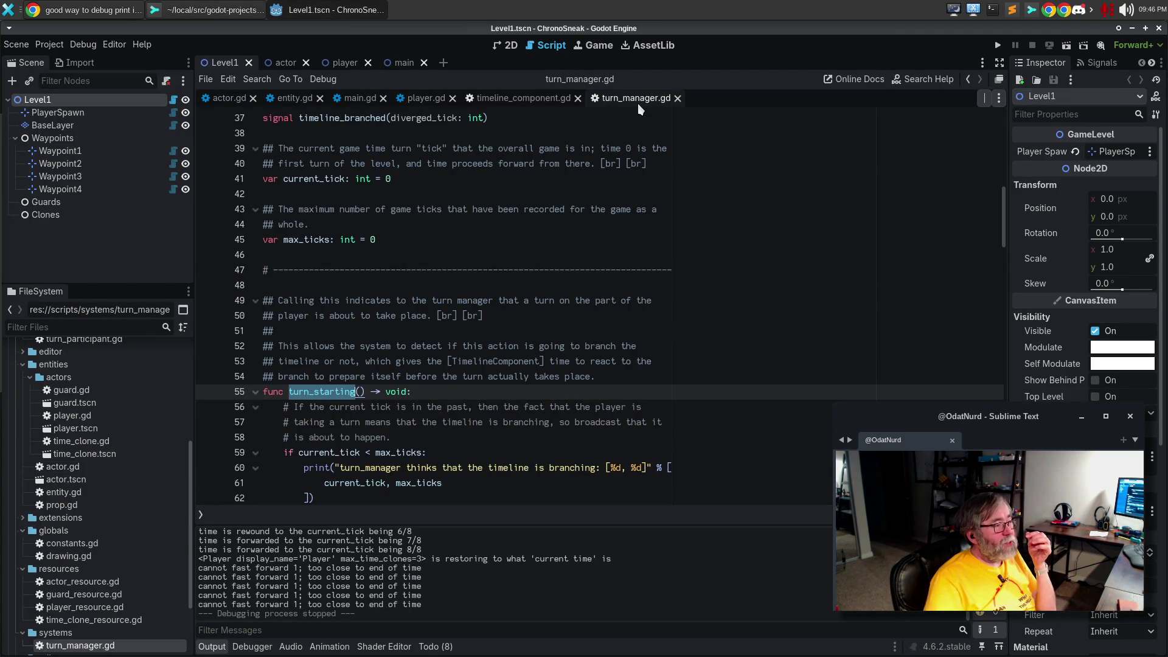
{"action": "scroll", "coordinate": [653, 340], "scroll_direction": "up", "scroll_amount": 1}
{"action": "scroll", "coordinate": [653, 340], "scroll_direction": "up", "scroll_amount": 1}
{"action": "left_click", "coordinate": [523, 98]}
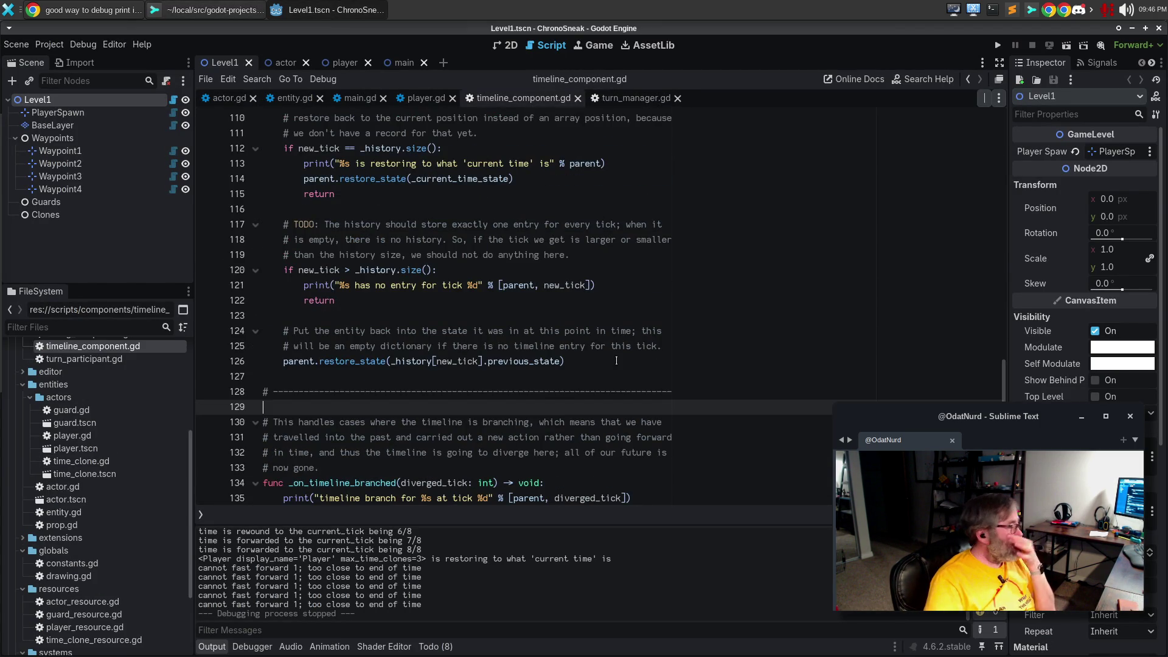
{"action": "key", "text": "ctrl+Home"}
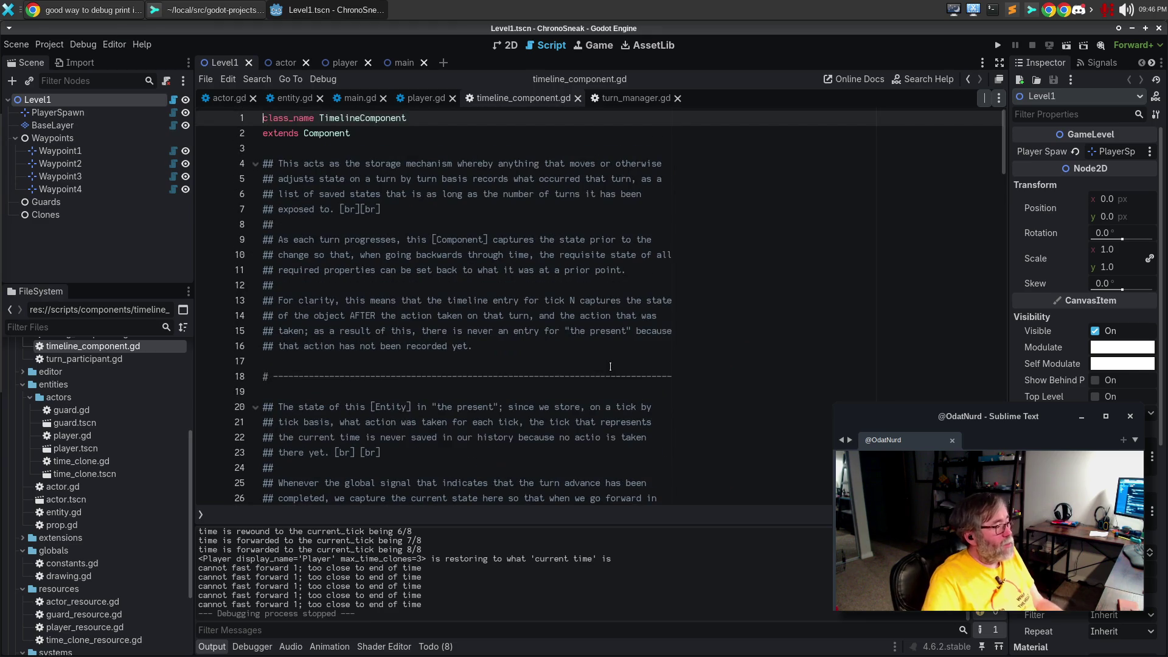
{"action": "scroll", "coordinate": [435, 340], "scroll_direction": "down", "scroll_amount": 7}
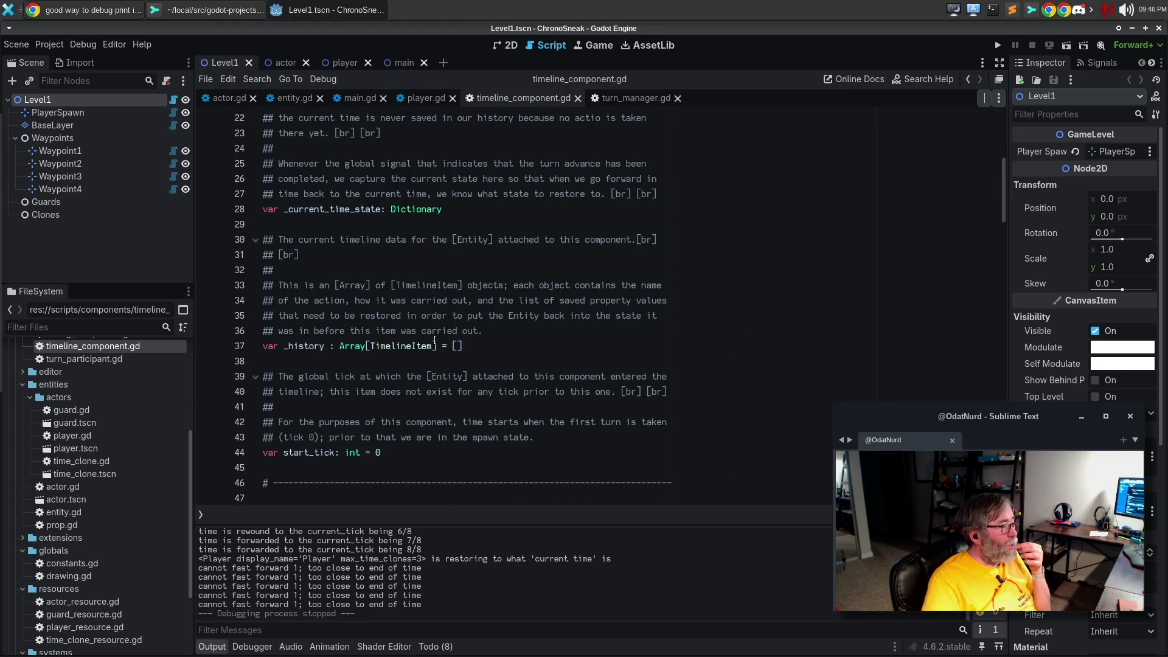
{"action": "scroll", "coordinate": [435, 340], "scroll_direction": "down", "scroll_amount": 4}
{"action": "double_click", "coordinate": [308, 272]}
{"action": "key", "text": "ctrl+d"}
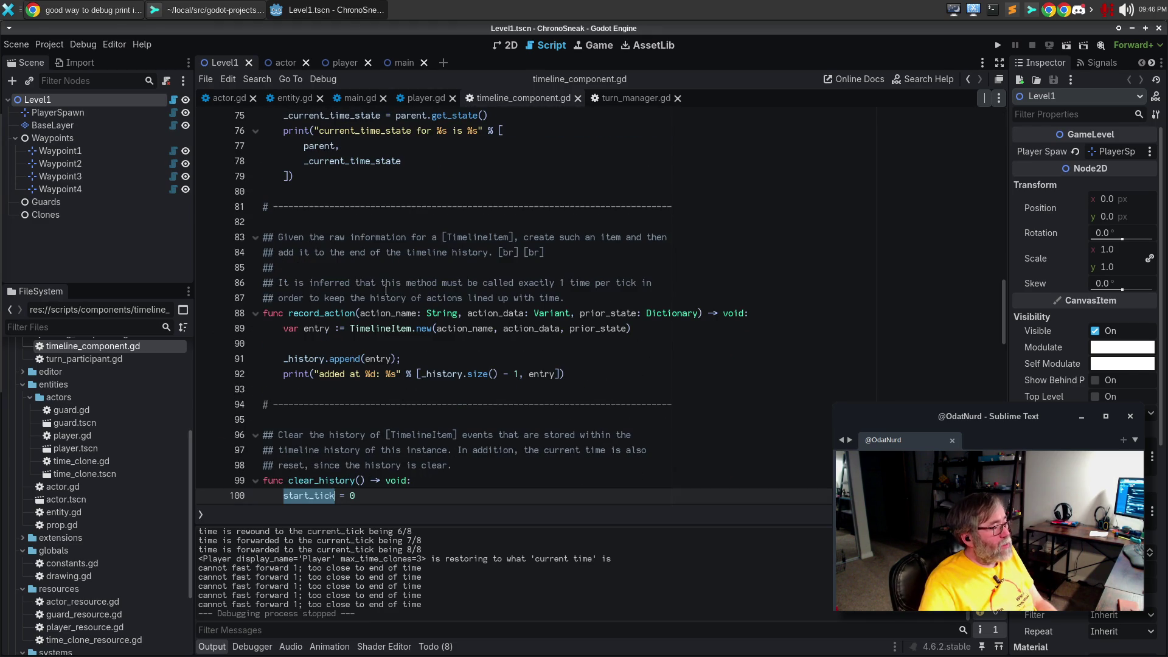
{"action": "left_click", "coordinate": [504, 282]}
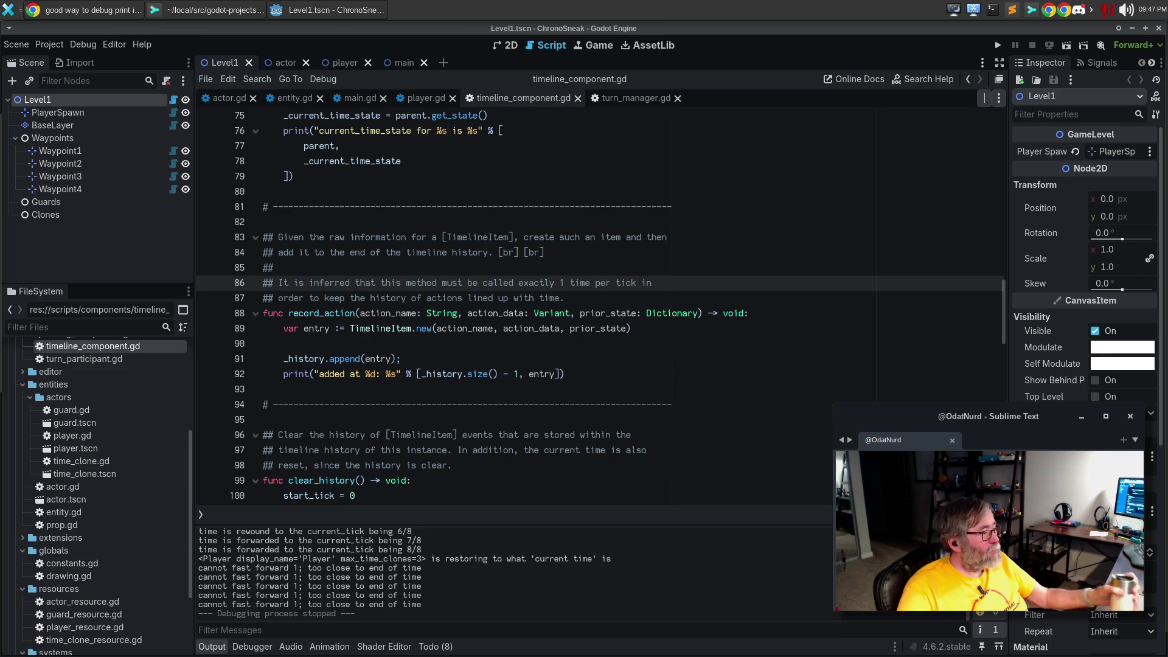
Place the caret after the _on_time_shift() signature on line 108 of timeline_component.gd
{"action": "scroll", "coordinate": [394, 389], "scroll_direction": "down", "scroll_amount": 2}
{"action": "left_click", "coordinate": [394, 389]}
{"action": "scroll", "coordinate": [402, 387], "scroll_direction": "down", "scroll_amount": 3}
{"action": "scroll", "coordinate": [424, 382], "scroll_direction": "down", "scroll_amount": 2}
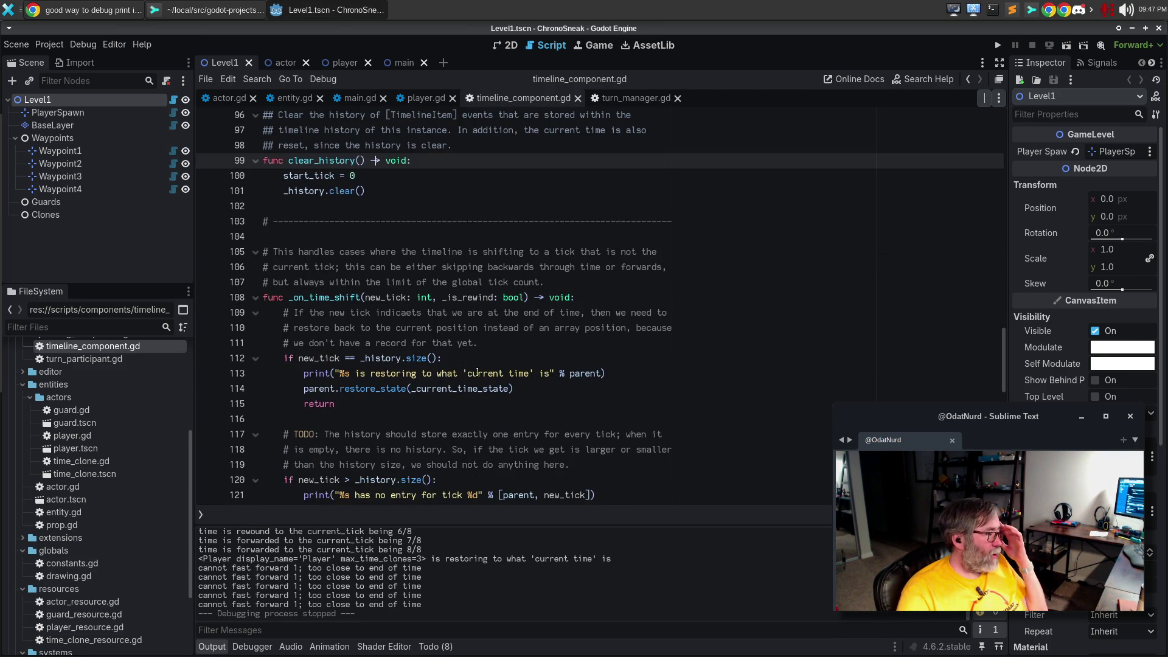
{"action": "left_click", "coordinate": [713, 281]}
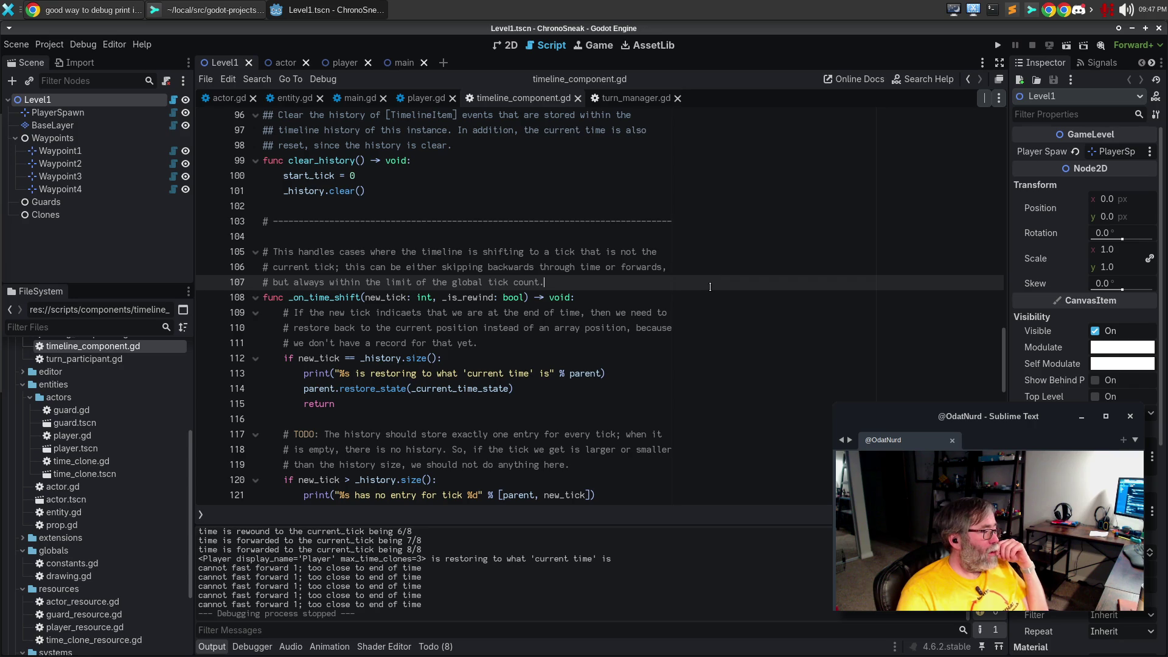
{"action": "left_click", "coordinate": [707, 296]}
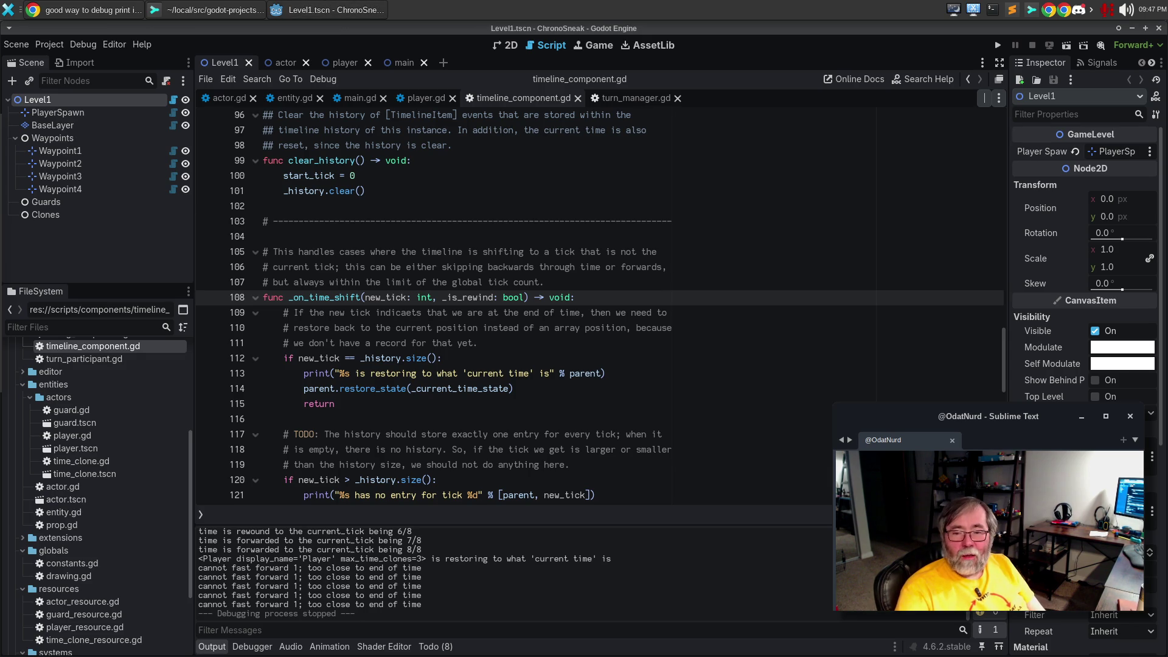
{"action": "scroll", "coordinate": [614, 334], "scroll_direction": "down", "scroll_amount": 1}
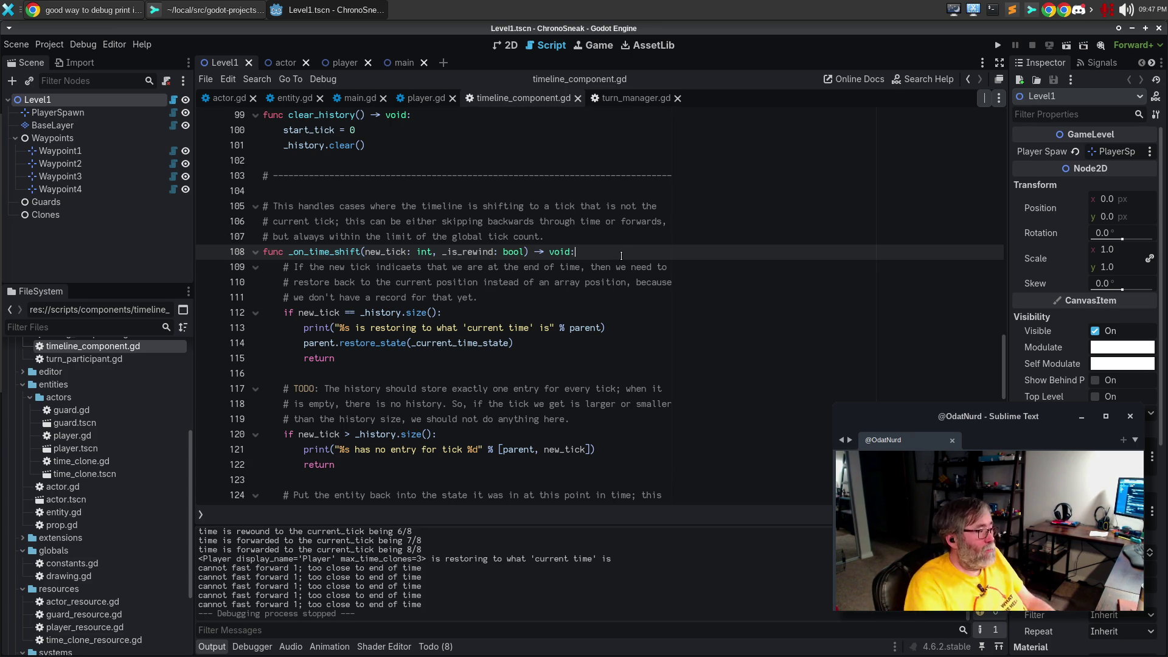
Declare 'var local_tick := new_tick - start_tick' at the top of _on_time_shift
{"action": "key", "text": "Return"}
{"action": "type", "text": "int local"}
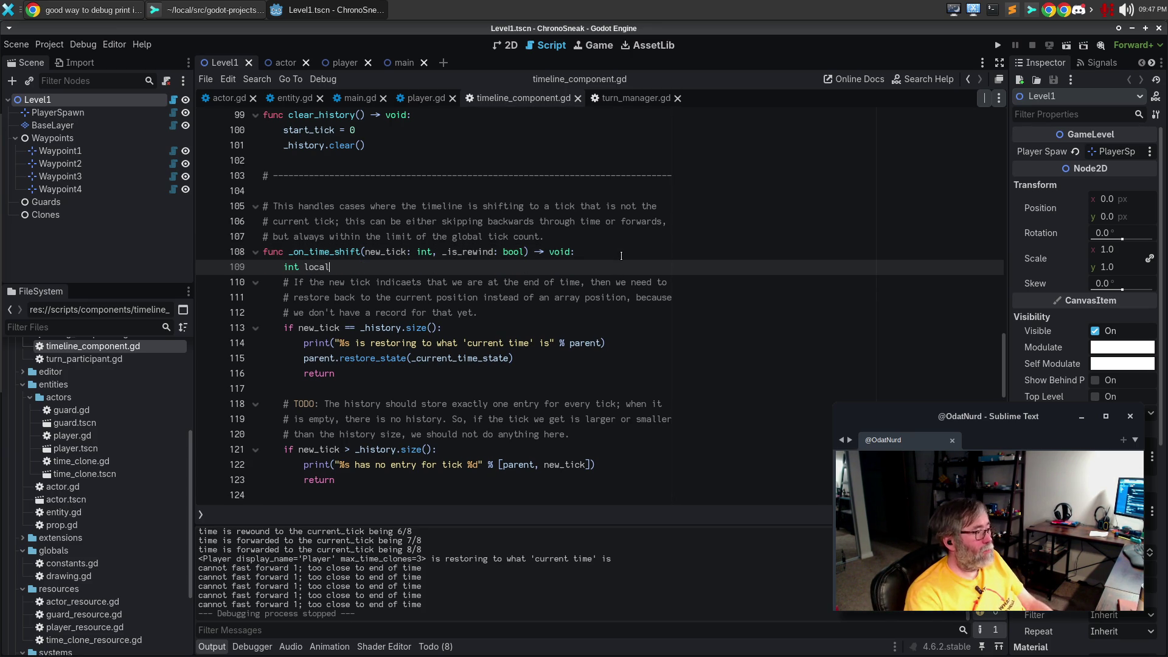
{"action": "type", "text": "_tick :="}
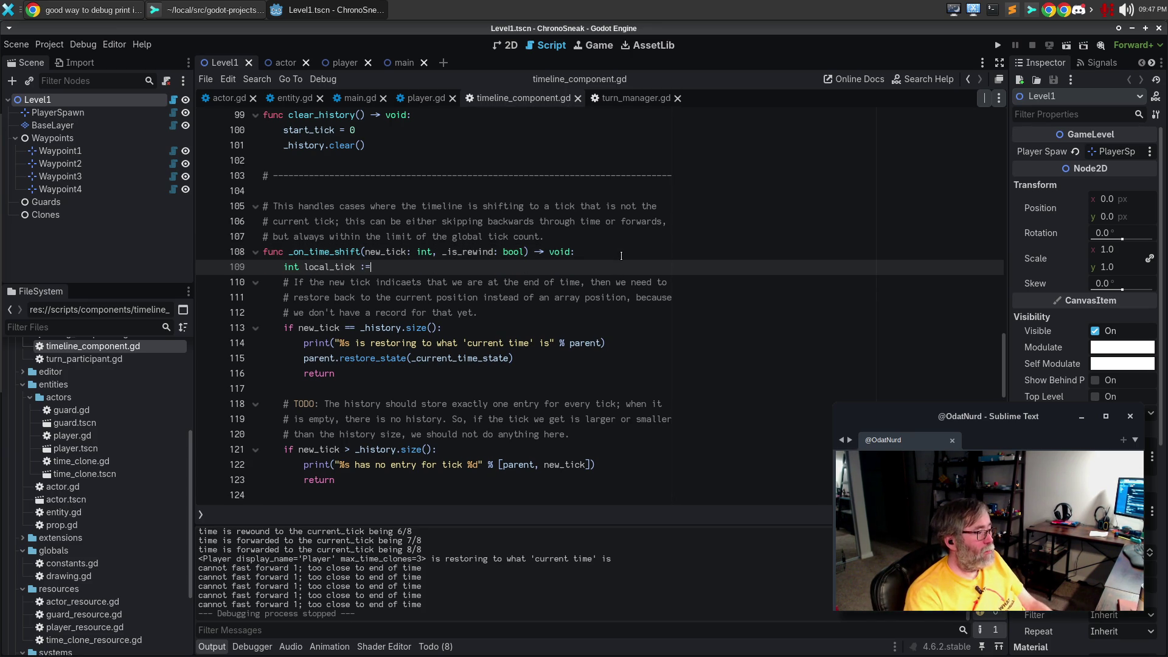
{"action": "key", "text": "Home"}
{"action": "key", "text": "ctrl+shift+Right"}
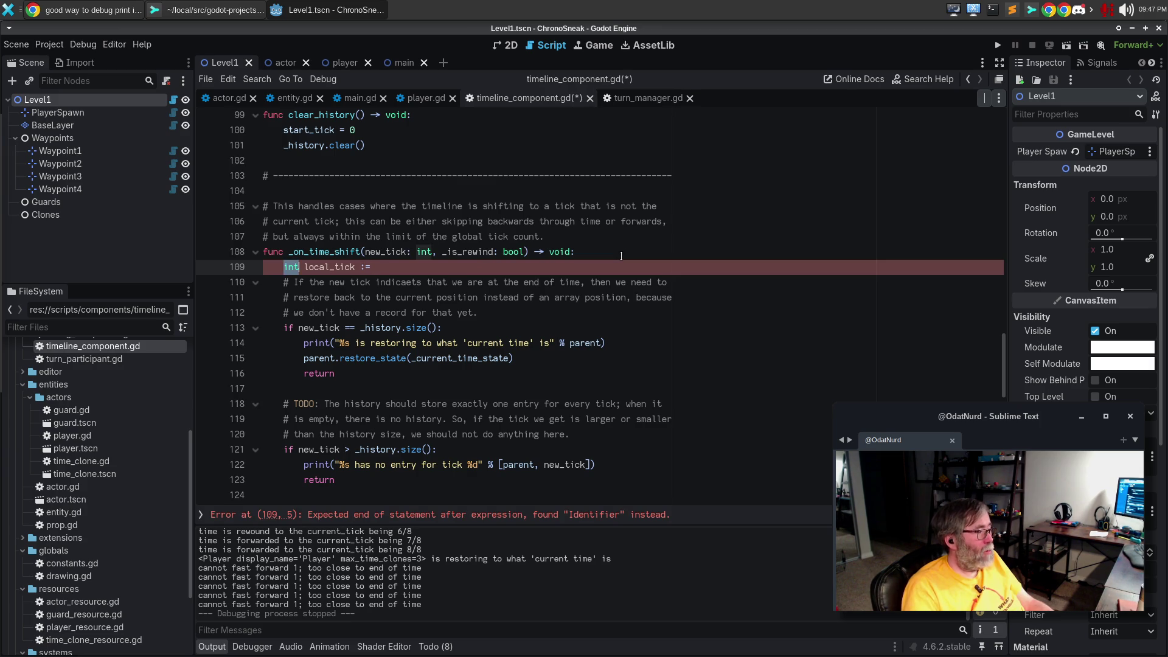
{"action": "type", "text": "var"}
{"action": "key", "text": "End"}
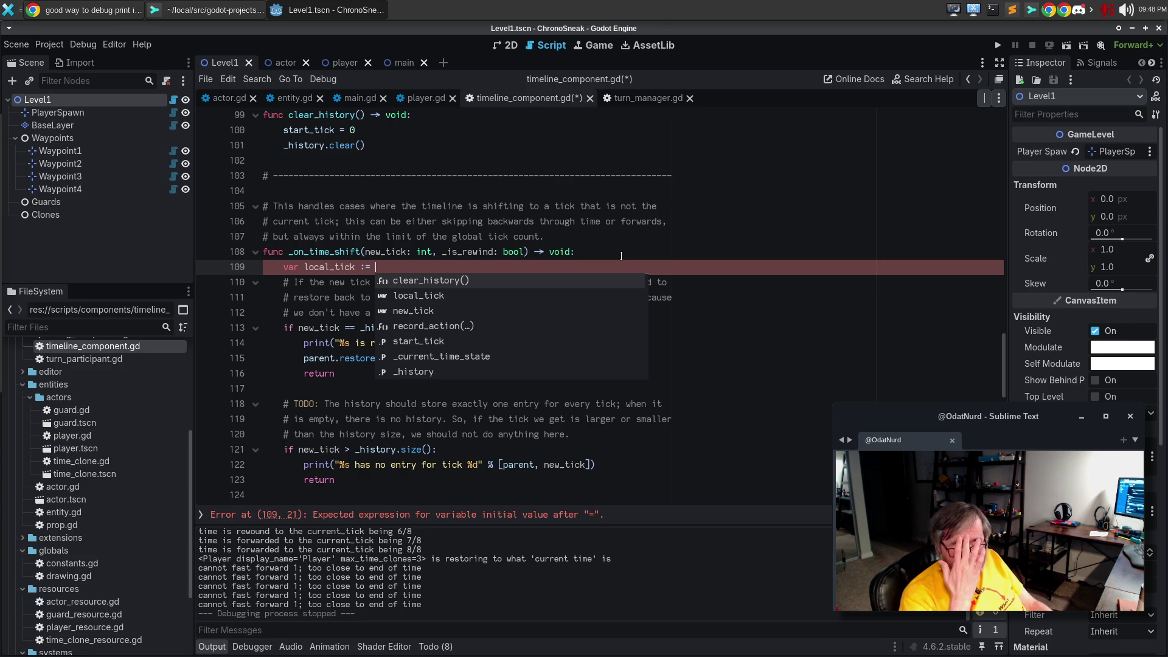
{"action": "type", "text": "new_tick"}
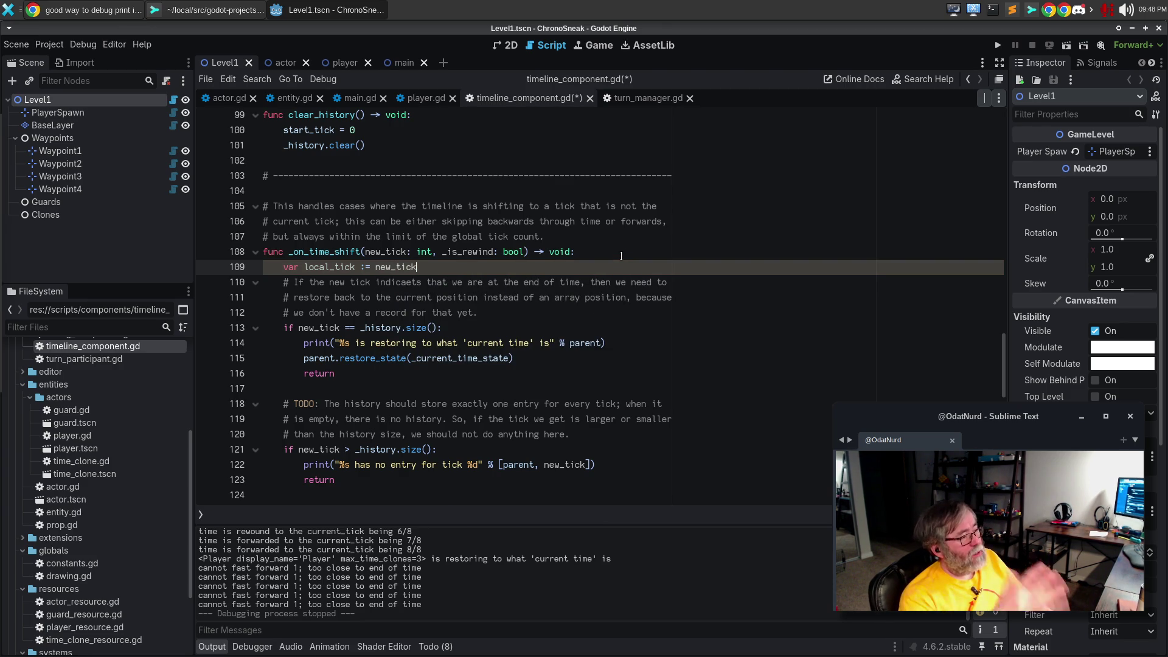
{"action": "type", "text": " - start"}
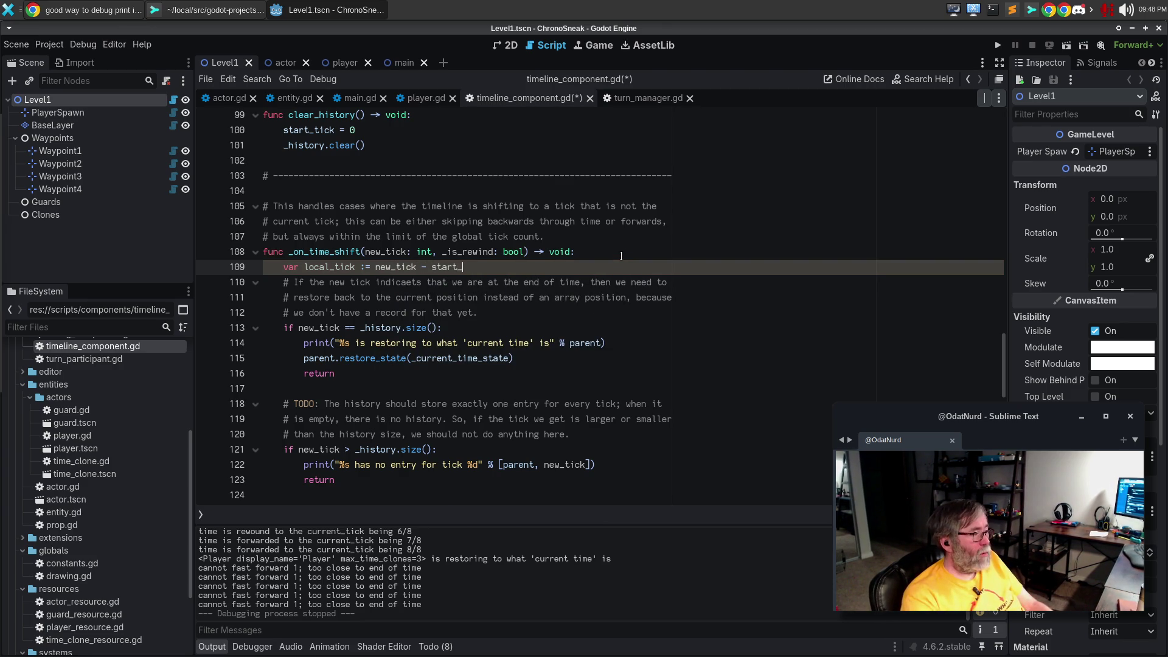
{"action": "type", "text": "_tick"}
{"action": "key", "text": "Return"}
Add a comment above it: 'Determine what tick the global tick represents, based on where in time we started.' and save
{"action": "key", "text": "Up"}
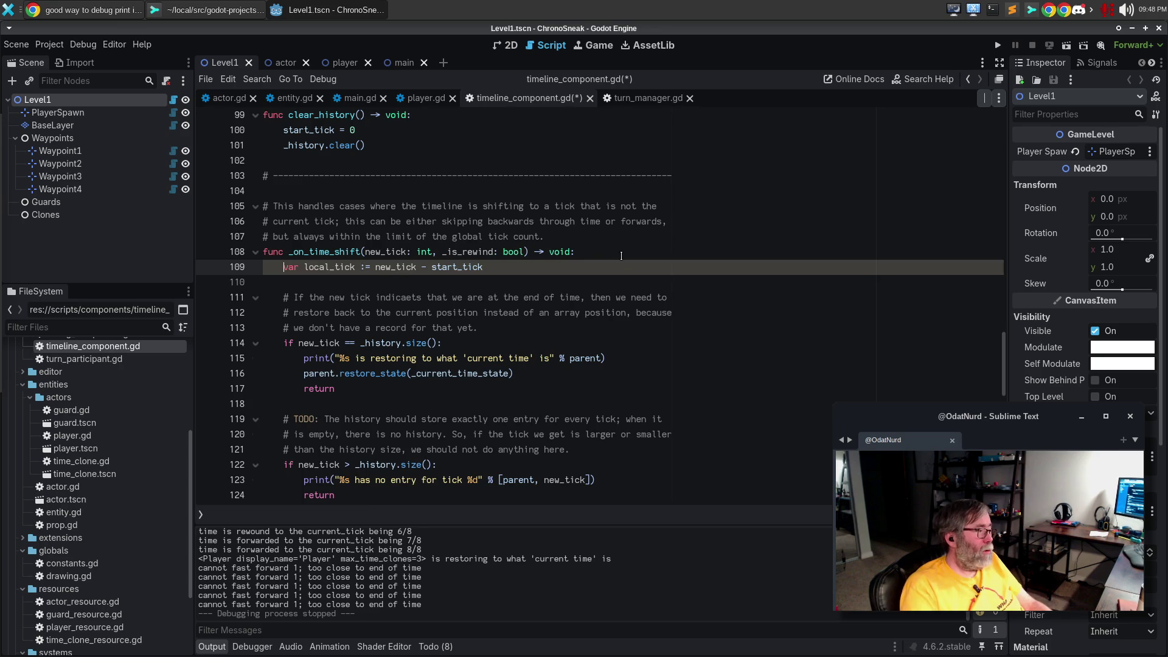
{"action": "key", "text": "Return"}
{"action": "key", "text": "Up"}
{"action": "type", "text": "# Deter,ine w"}
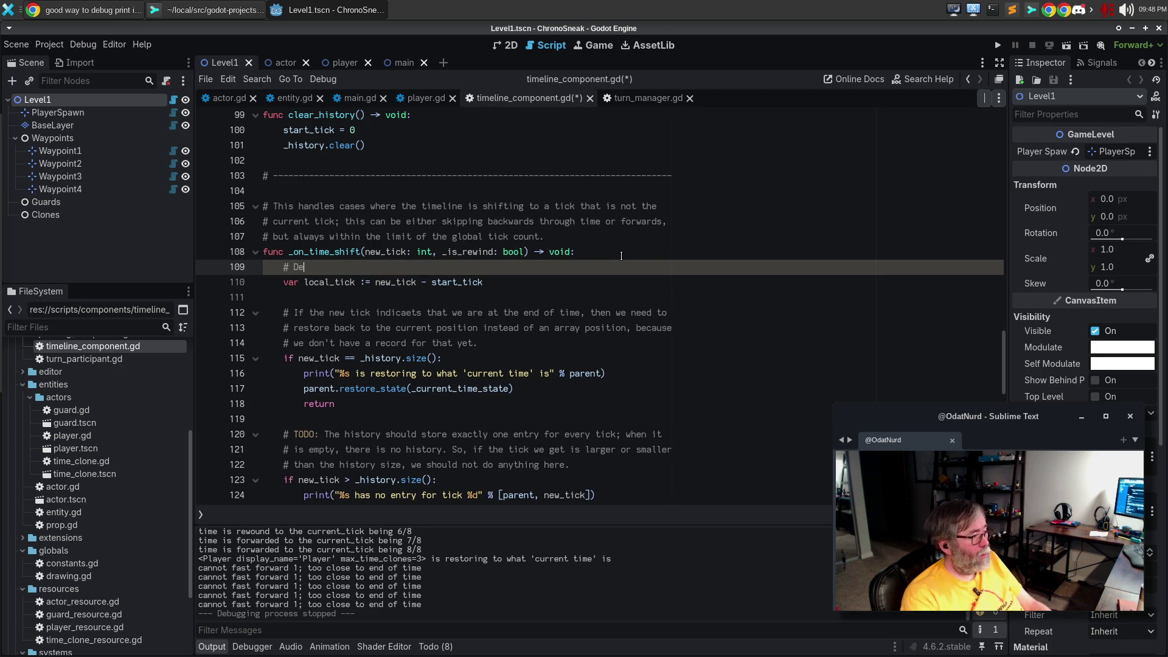
{"action": "key", "text": "BackSpace"}
{"action": "key", "text": "BackSpace"}
{"action": "key", "text": "BackSpace"}
{"action": "type", "text": "mine what tick "}
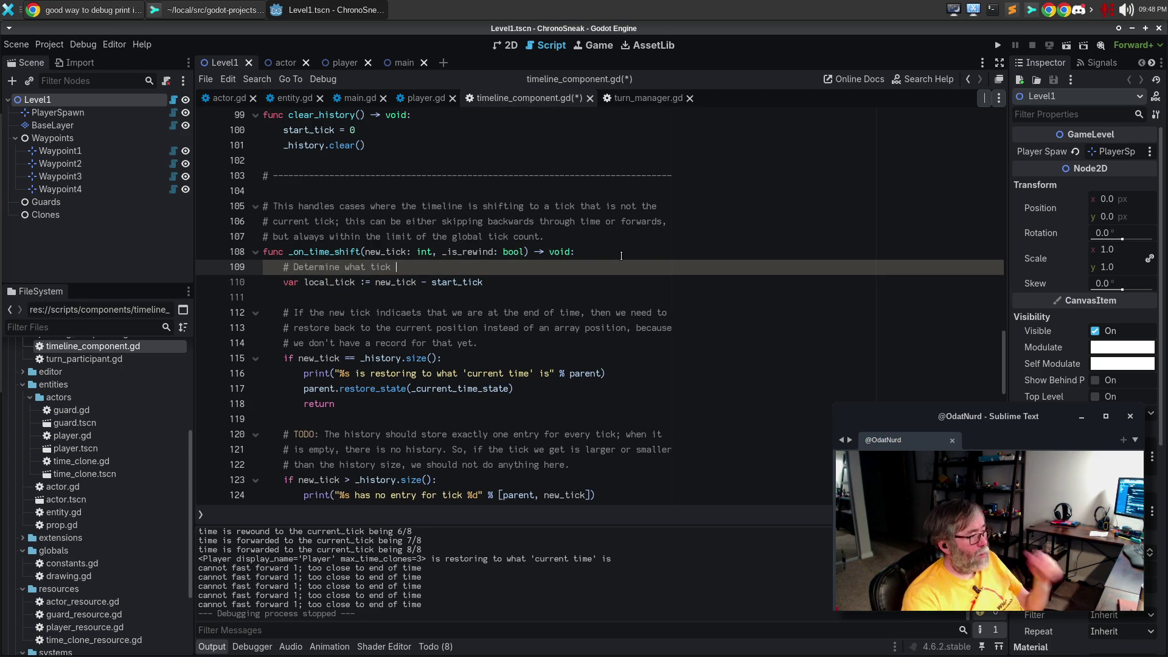
{"action": "type", "text": "the global ti"}
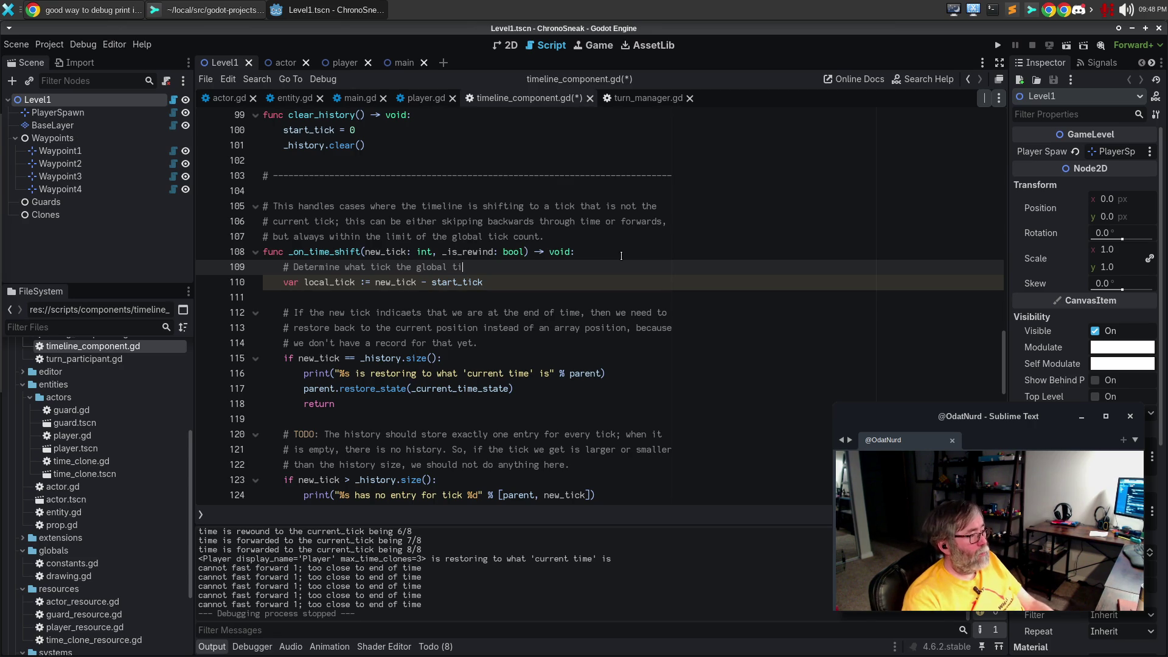
{"action": "type", "text": "ck represen"}
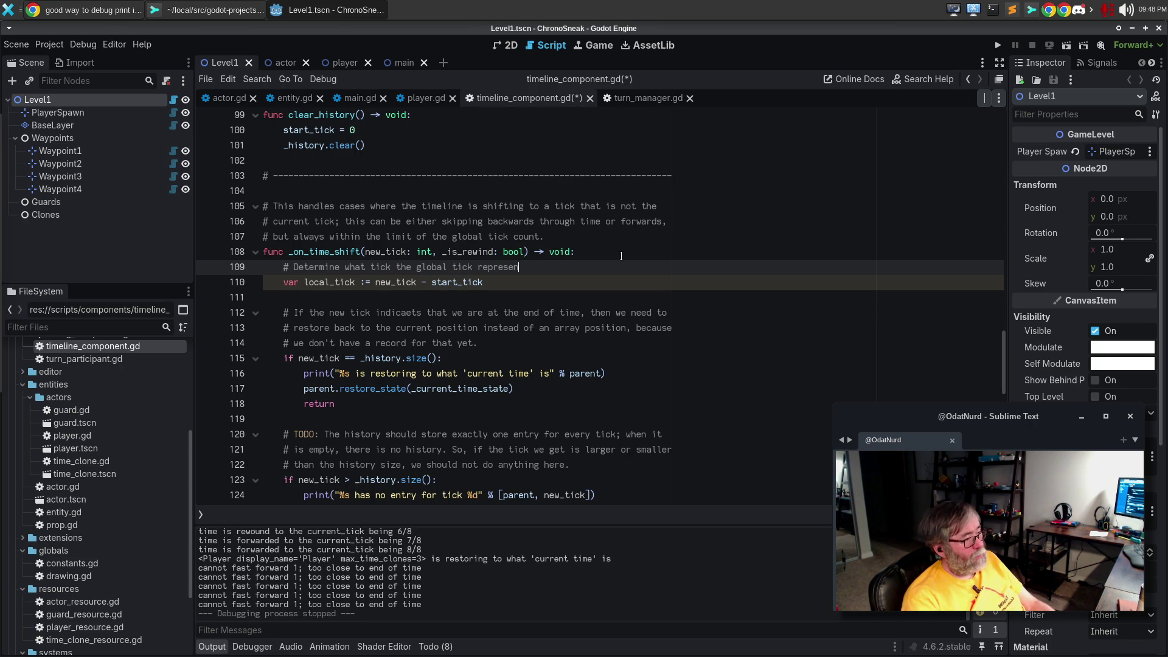
{"action": "type", "text": "ts, basw"}
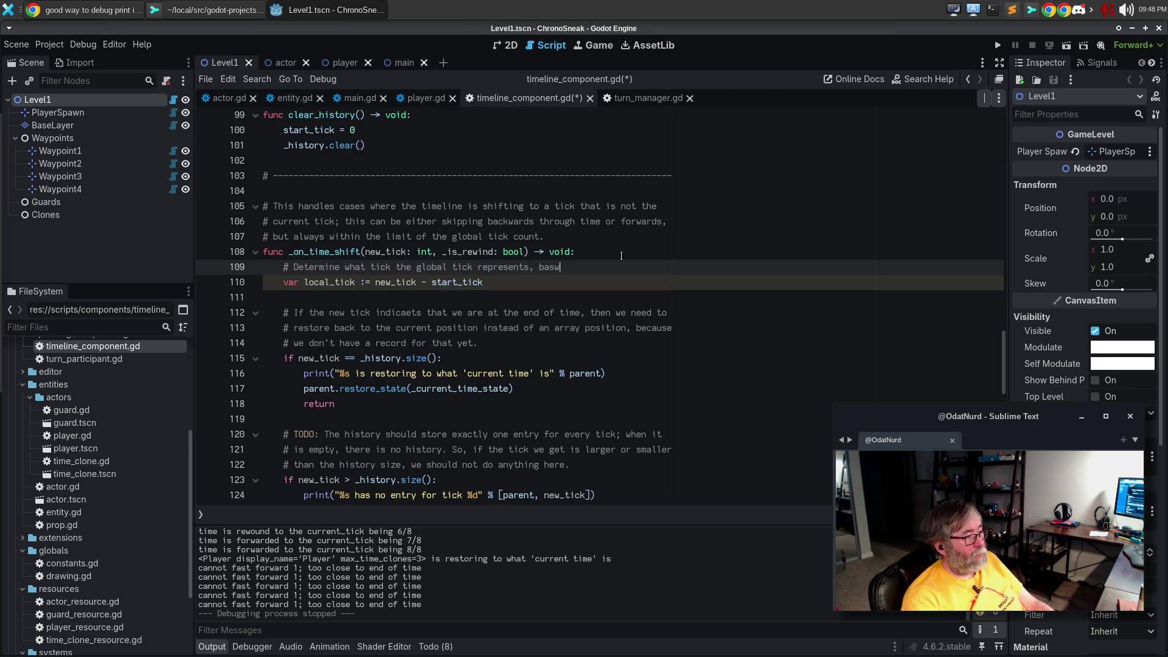
{"action": "key", "text": "BackSpace"}
{"action": "type", "text": "ed on"}
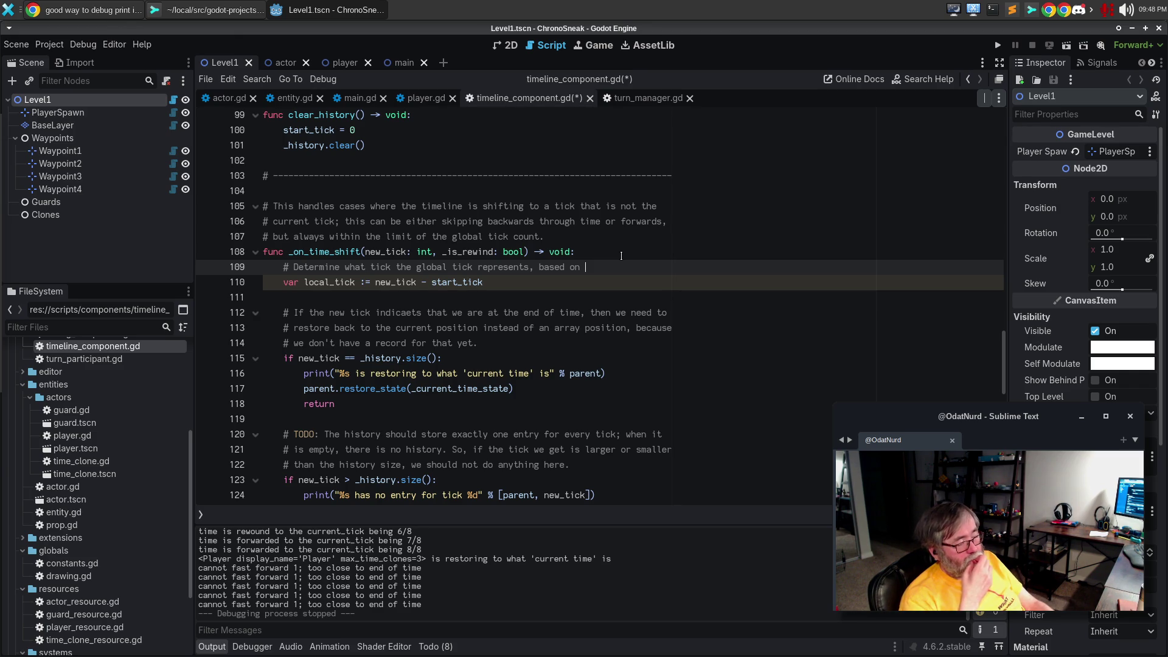
{"action": "type", "text": "where in time we"}
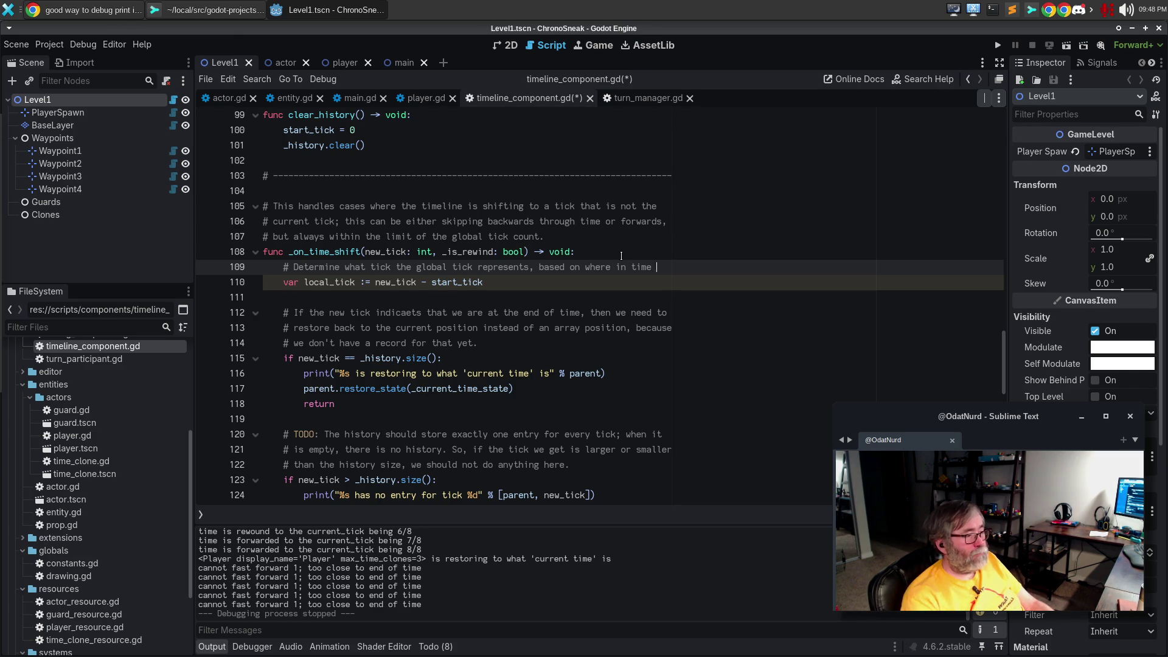
{"action": "key", "text": "Return"}
{"action": "type", "text": "started."}
{"action": "key", "text": "ctrl+s"}
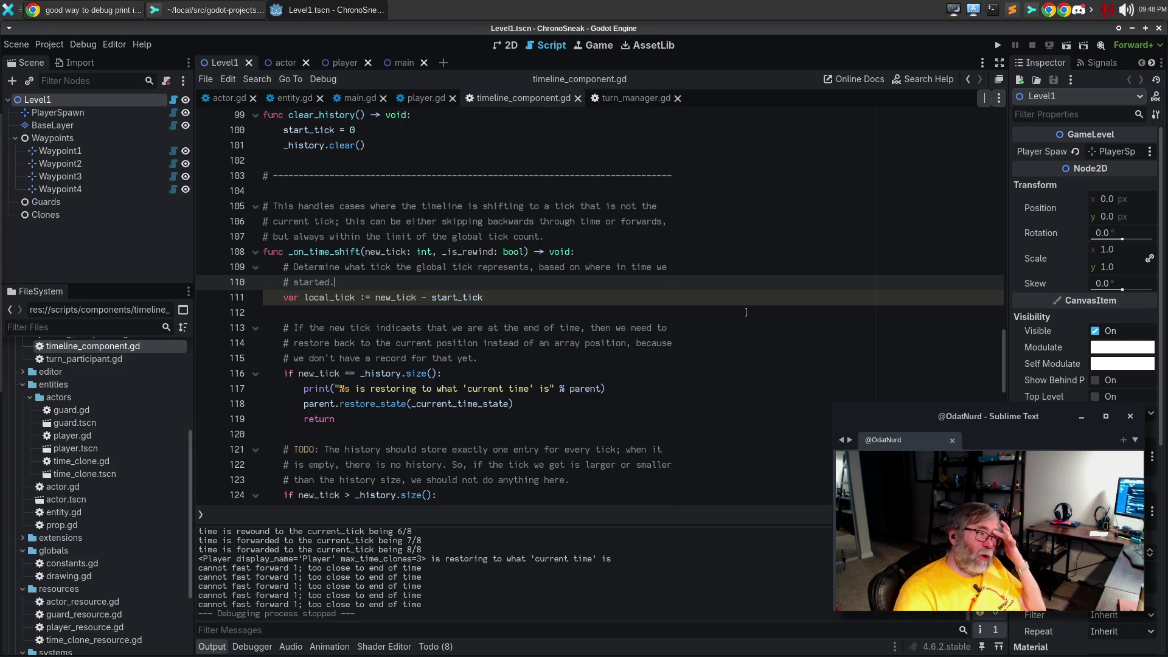
{"action": "double_click", "coordinate": [337, 297]}
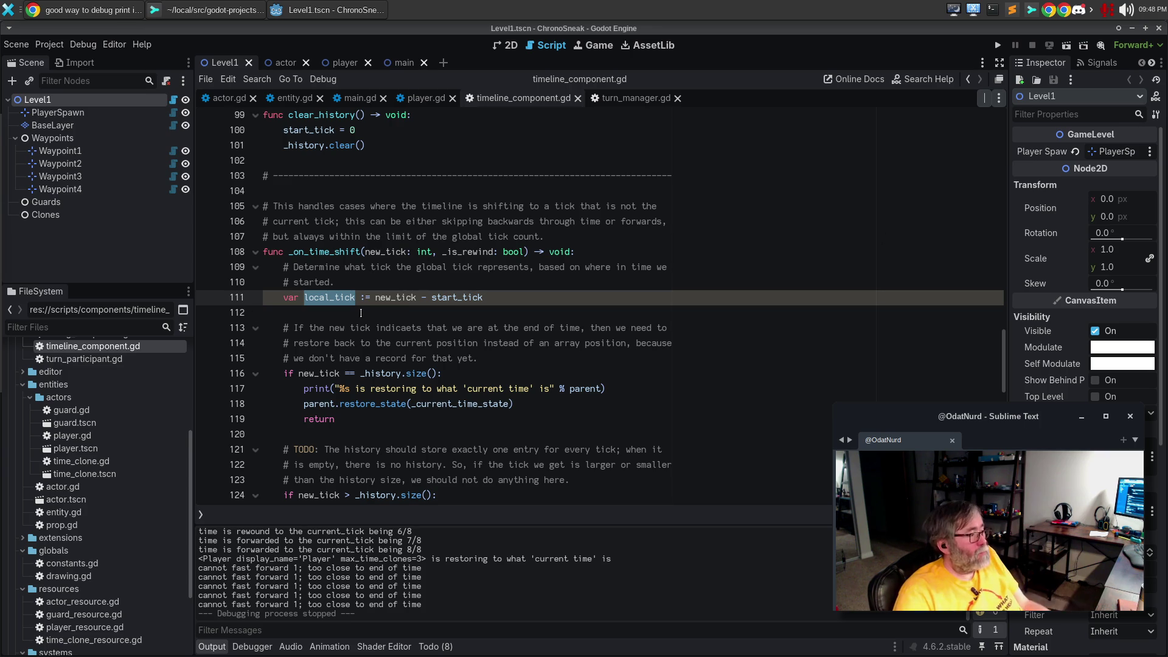
{"action": "scroll", "coordinate": [345, 289], "scroll_direction": "down", "scroll_amount": 3}
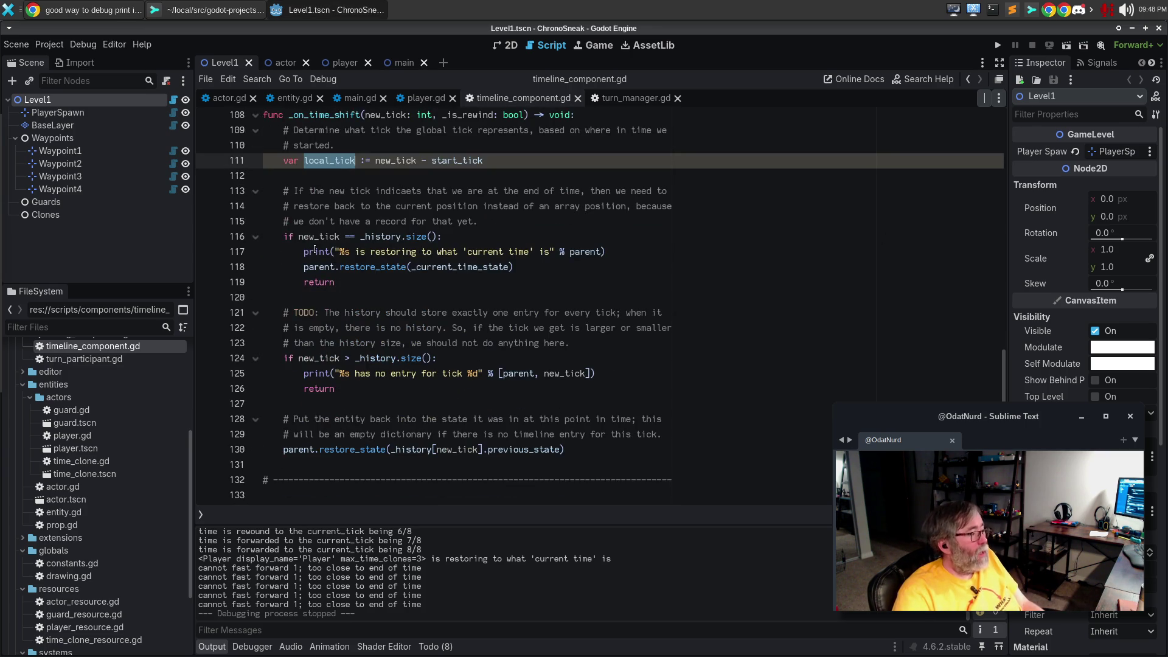
Replace every new_tick in the end-of-time check, message and history lookup with local_tick
{"action": "double_click", "coordinate": [317, 237]}
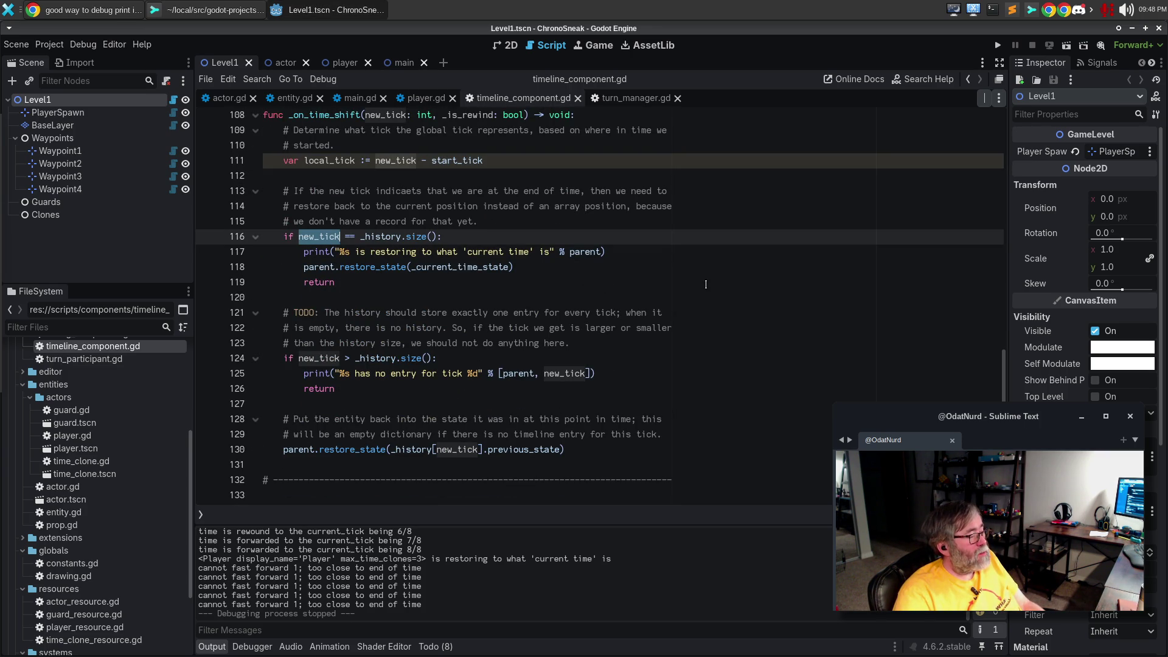
{"action": "key", "text": "ctrl+d"}
{"action": "key", "text": "ctrl+d"}
{"action": "key", "text": "ctrl+d"}
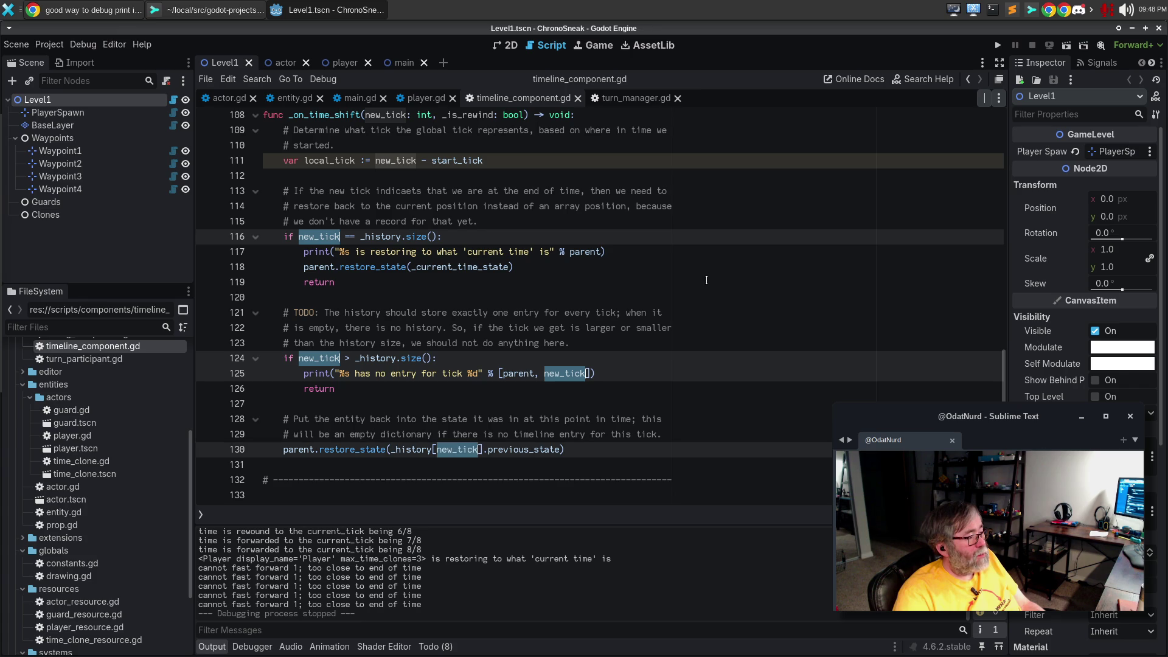
{"action": "type", "text": "local_tick"}
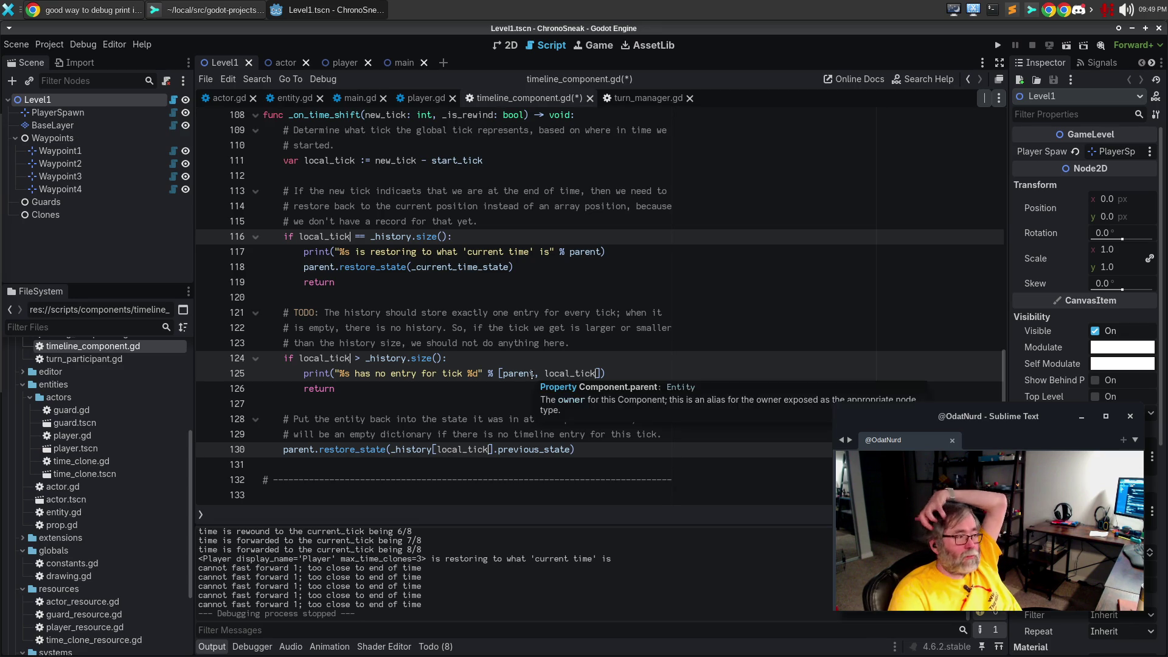
{"action": "left_click", "coordinate": [508, 283]}
{"action": "left_click", "coordinate": [506, 298]}
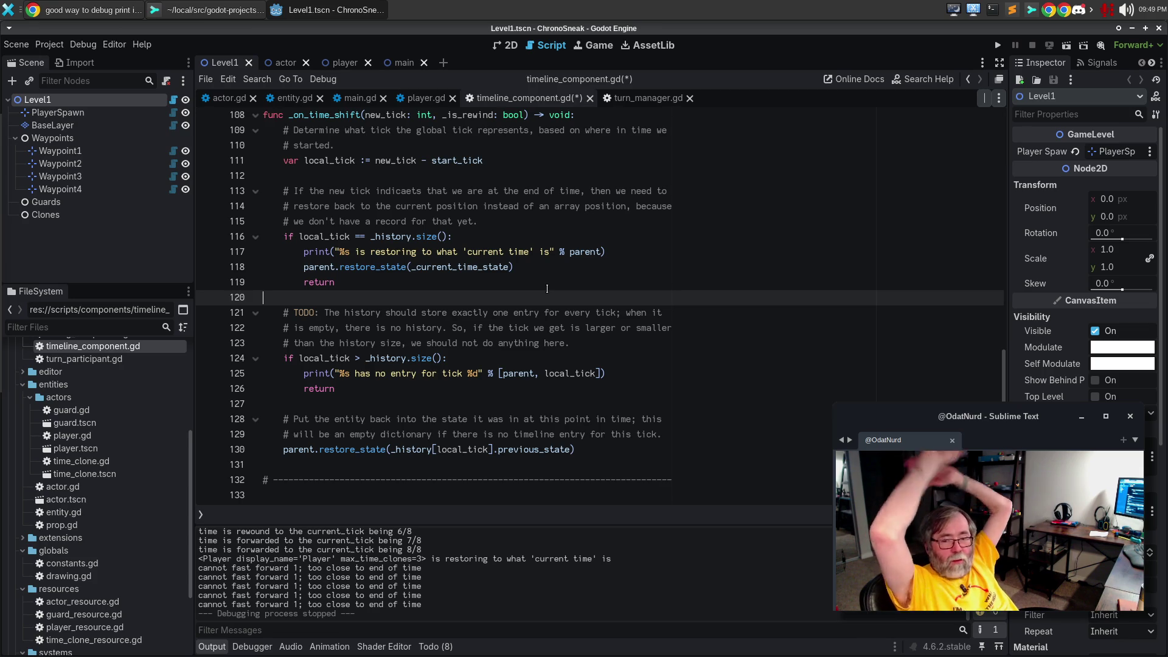
Extend the comment: 'This can be negative, in which case this tick is happening prior to when we were "born" in the timeline'
{"action": "left_click", "coordinate": [523, 145]}
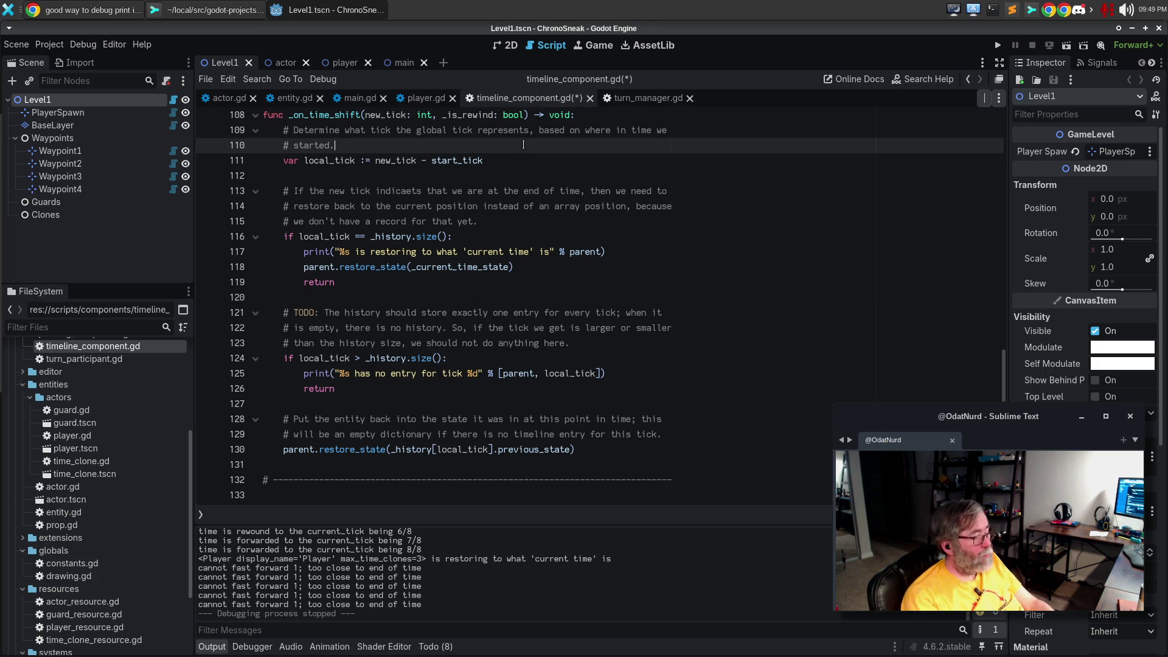
{"action": "type", "text": " T"}
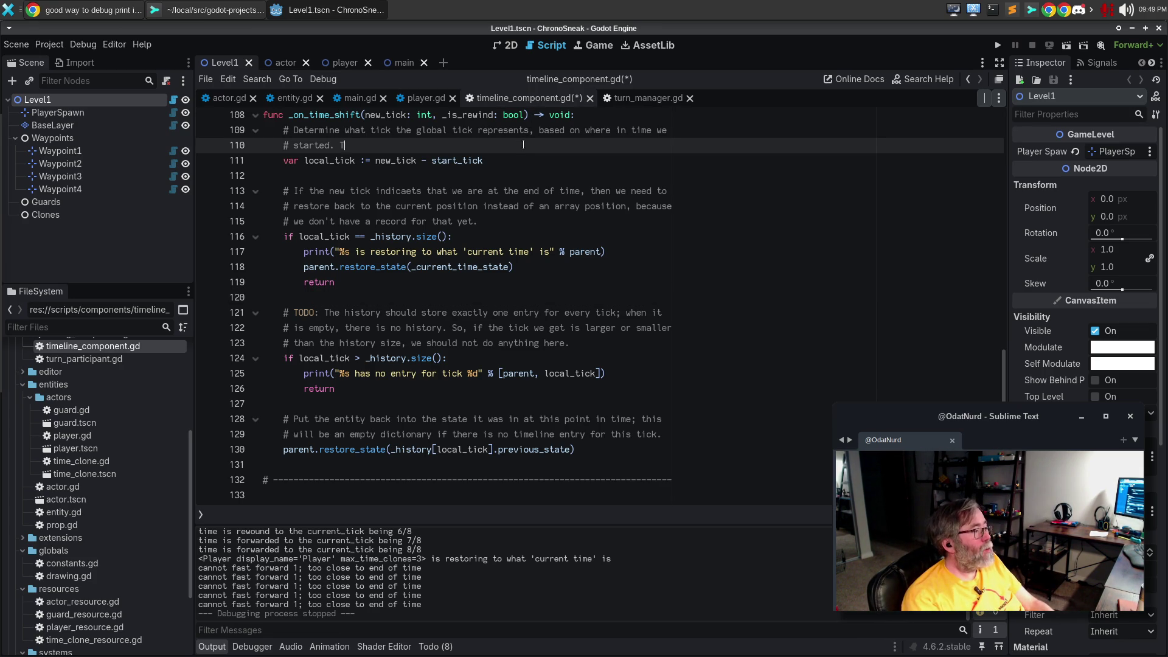
{"action": "type", "text": "his can be neg"}
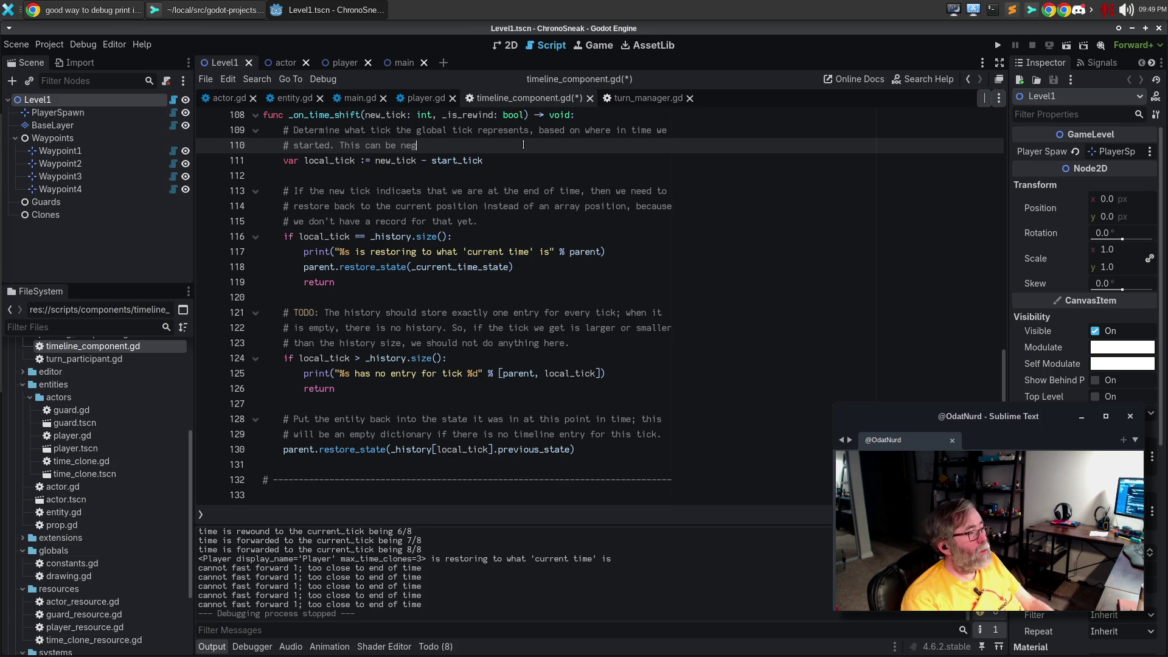
{"action": "type", "text": "ative, in which case "}
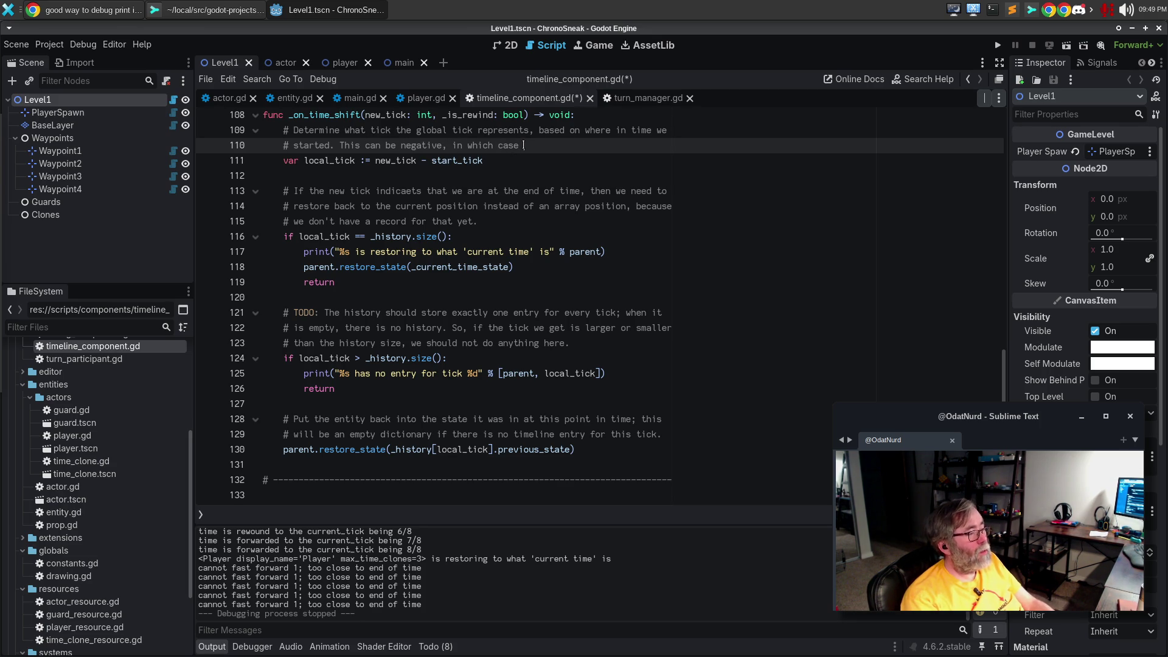
{"action": "type", "text": "this tick is happenign p"}
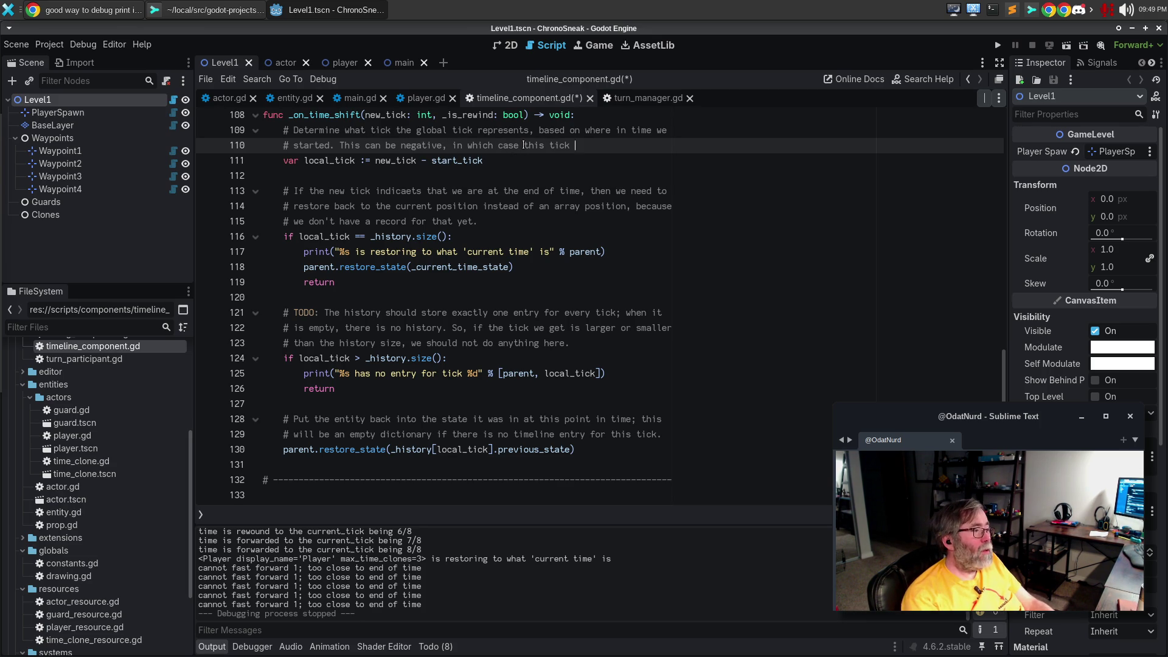
{"action": "key", "text": "BackSpace"}
{"action": "key", "text": "BackSpace"}
{"action": "key", "text": "BackSpace"}
{"action": "type", "text": "happening"}
{"action": "key", "text": "Return"}
{"action": "type", "text": "# pri"}
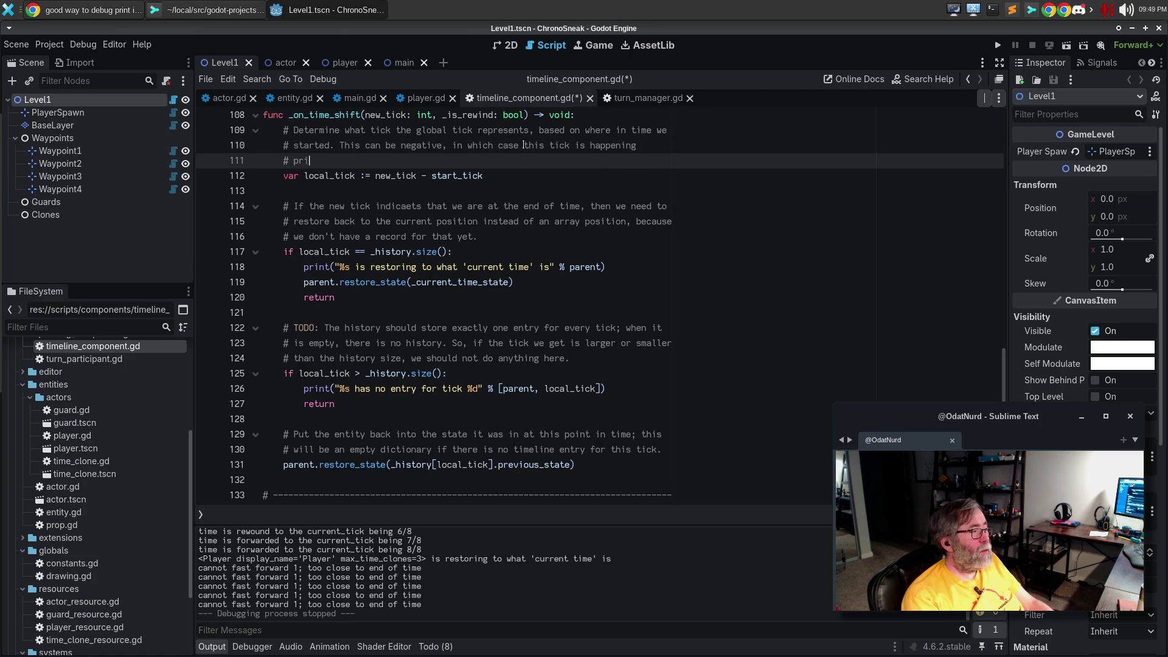
{"action": "type", "text": "or to when we were"}
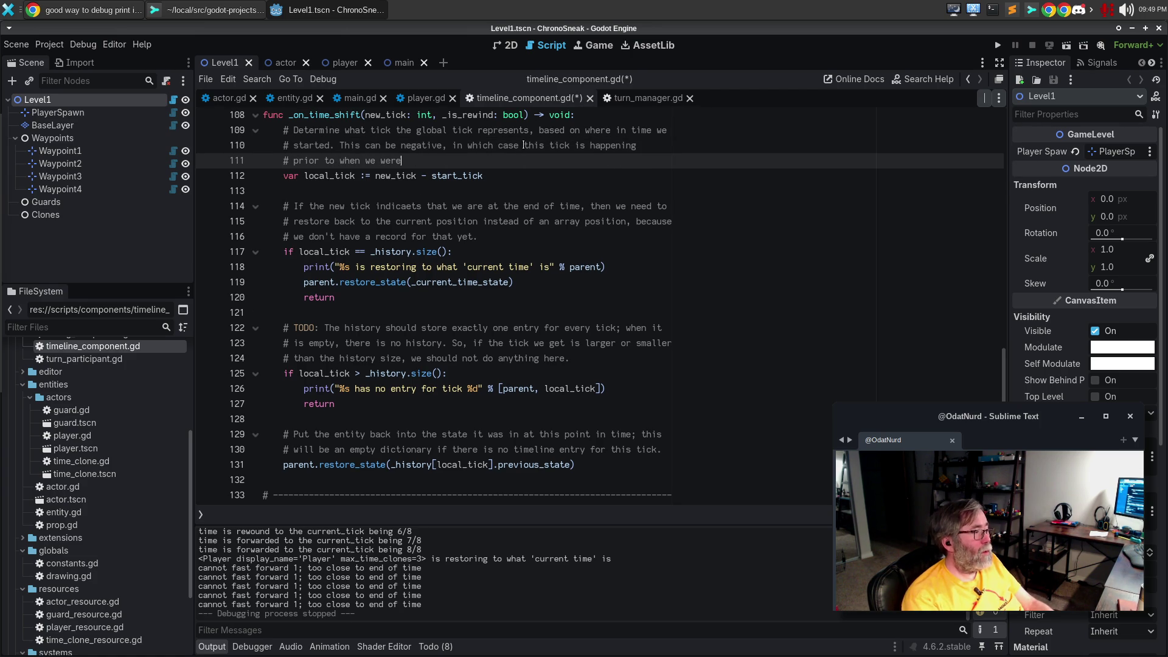
{"action": "type", "text": " \"born\" in the timeline."}
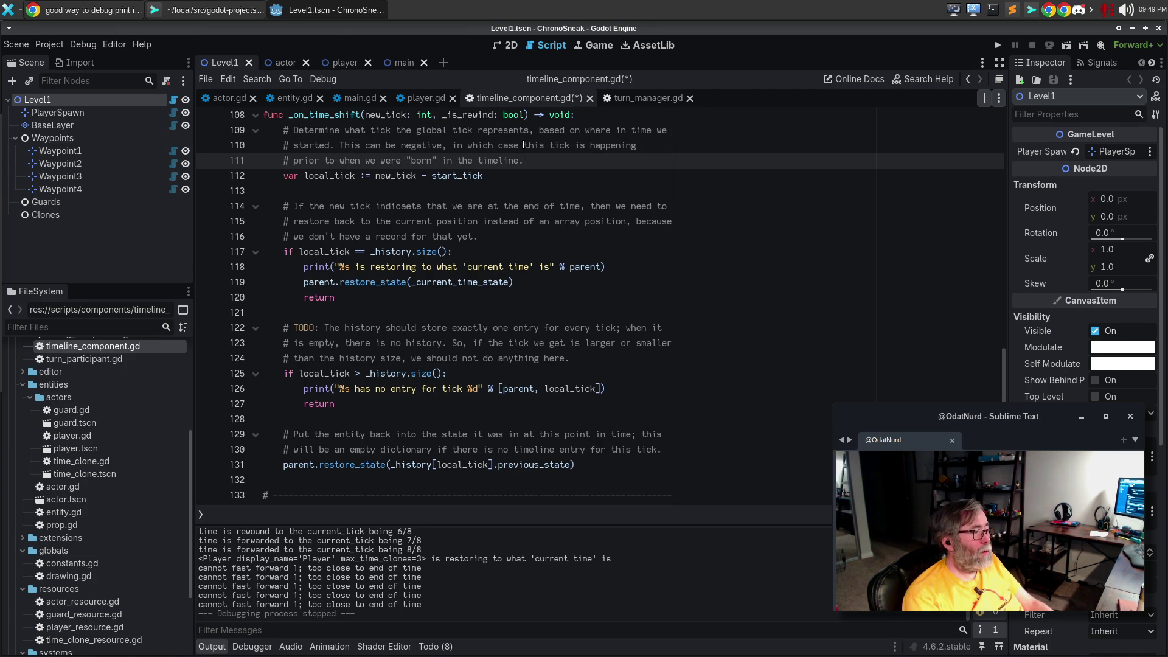
Add 'if local_tick < 0:' after the return ending the end-of-time check
{"action": "key", "text": "Down"}
{"action": "key", "text": "Down"}
{"action": "key", "text": "Down"}
{"action": "key", "text": "End"}
{"action": "key", "text": "Down"}
{"action": "key", "text": "Down"}
{"action": "key", "text": "Down"}
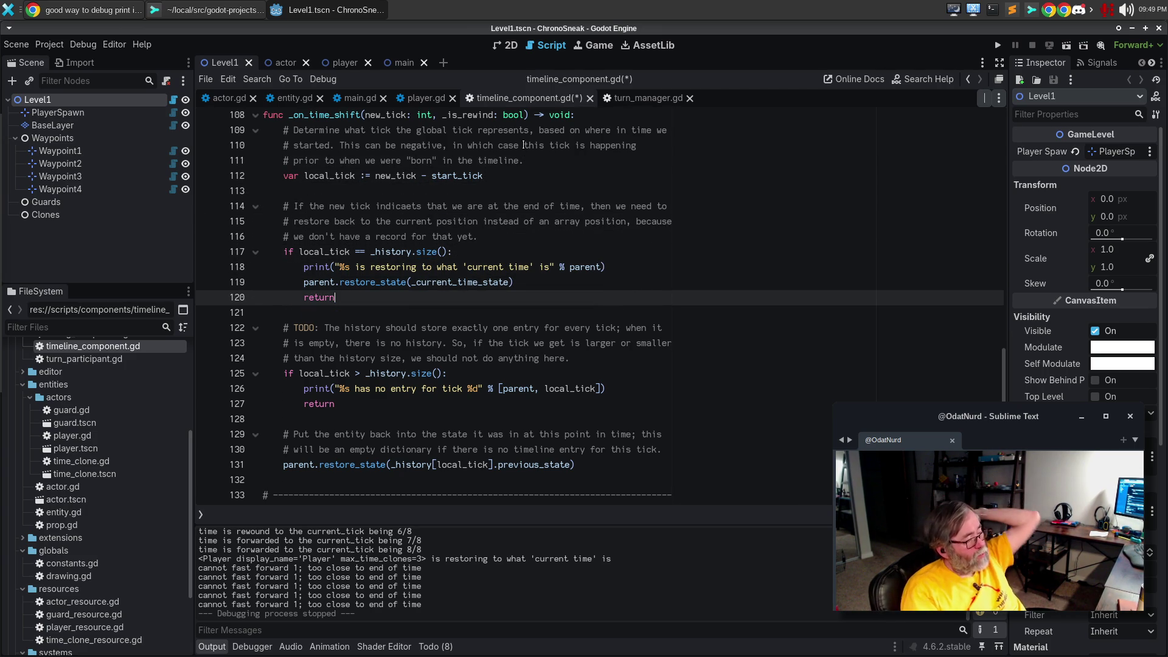
{"action": "key", "text": "Return"}
{"action": "key", "text": "Return"}
{"action": "type", "text": "if "}
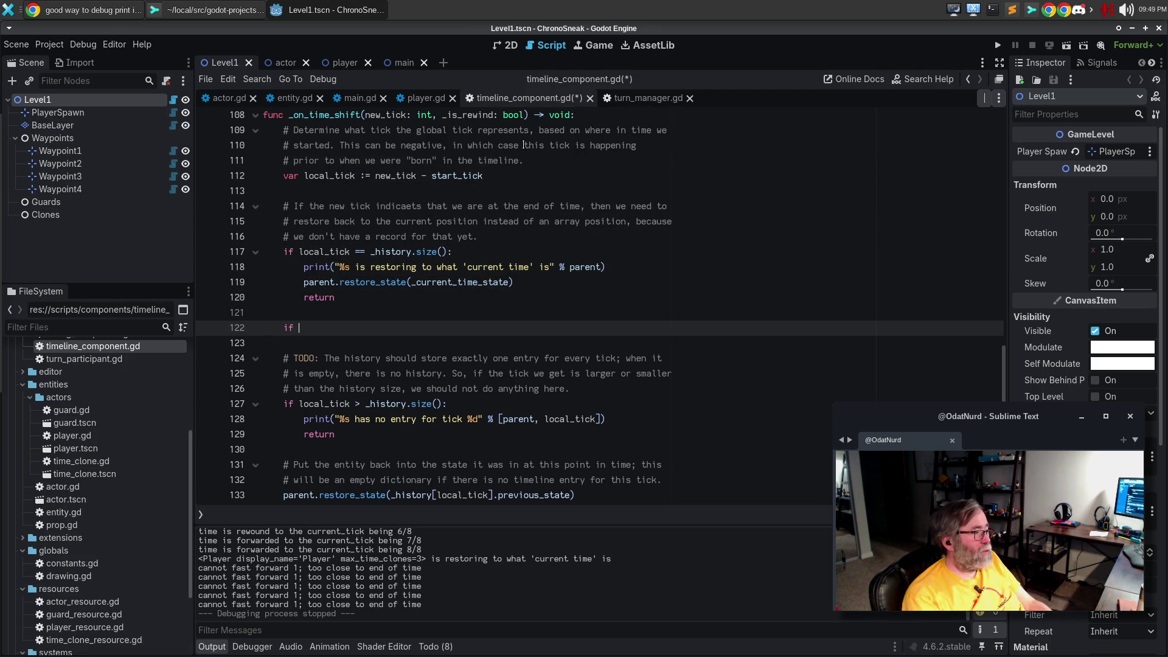
{"action": "type", "text": "local_tick < "}
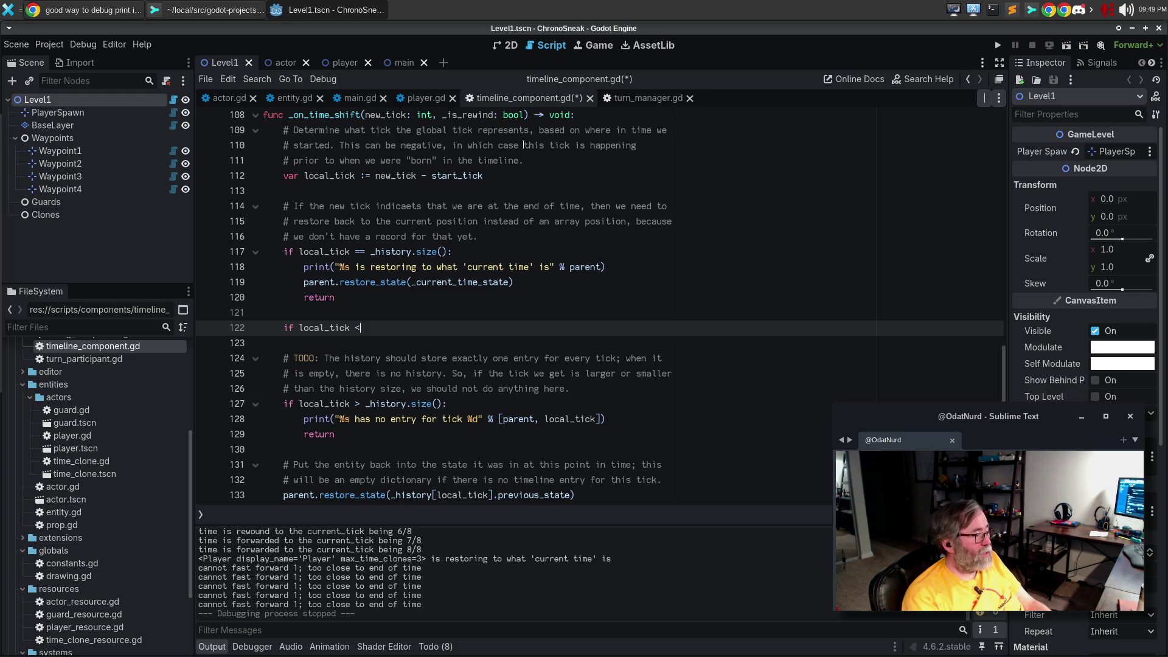
{"action": "type", "text": "0:"}
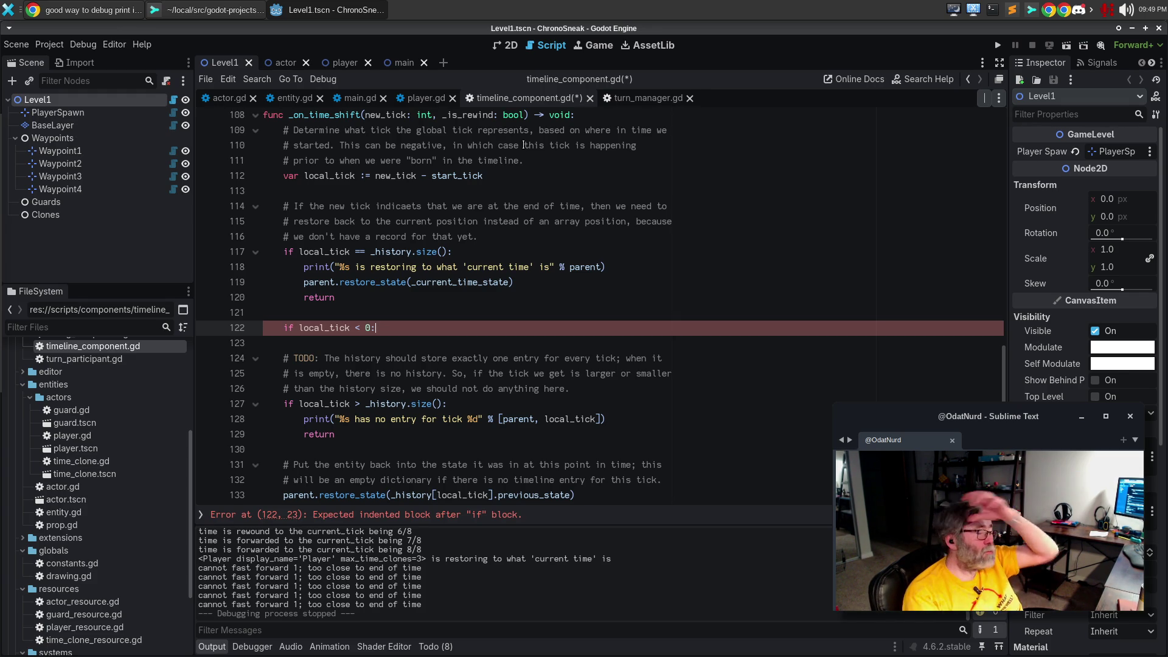
In the branch, print "tick %d for %s is in the glorious pre-birth era" with [new_tick, parent]
{"action": "key", "text": "Return"}
{"action": "type", "text": "p"}
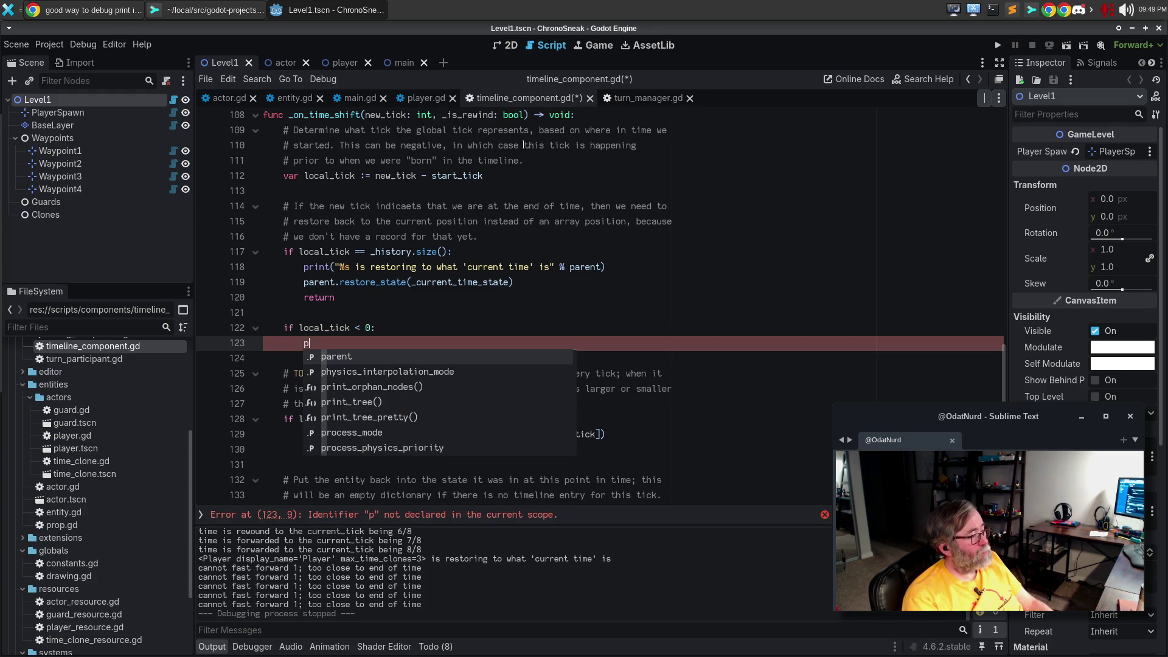
{"action": "type", "text": "rint(\""}
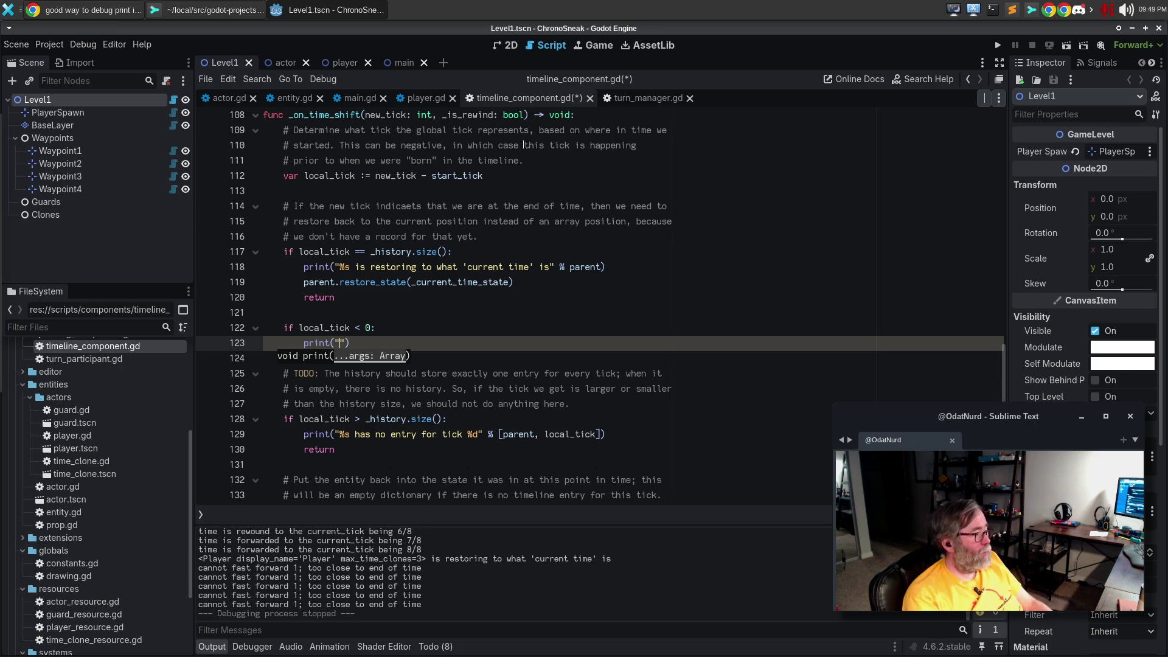
{"action": "type", "text": "%d "}
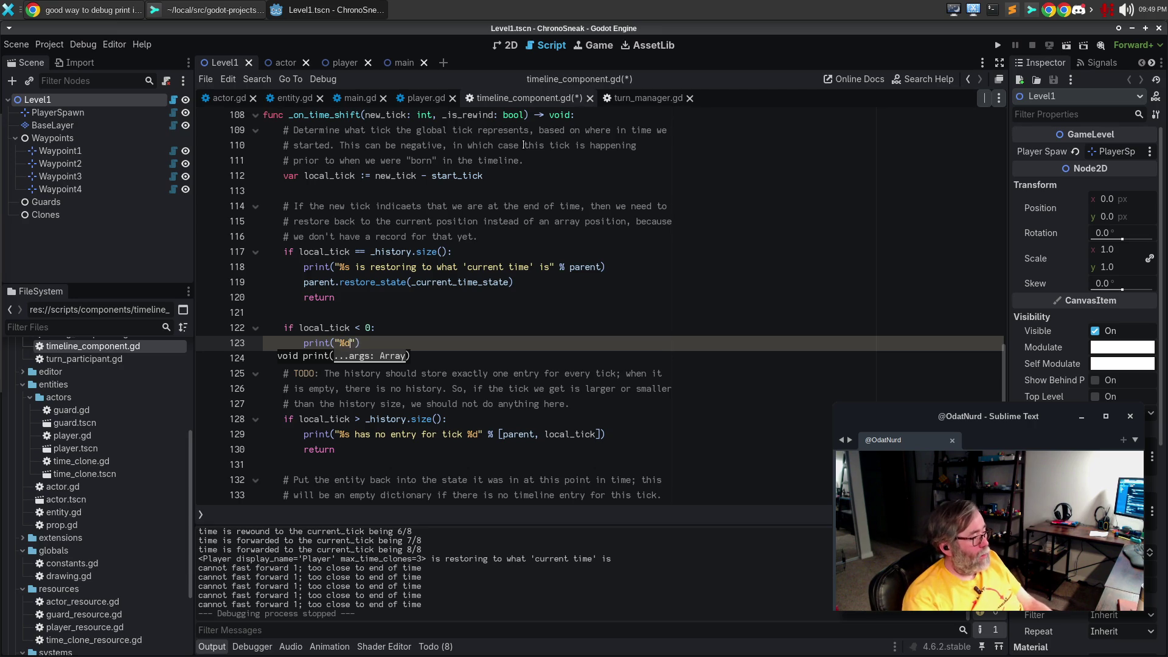
{"action": "type", "text": "has"}
{"action": "key", "text": "BackSpace"}
{"action": "key", "text": "BackSpace"}
{"action": "key", "text": "BackSpace"}
{"action": "type", "text": "t"}
{"action": "key", "text": "BackSpace"}
{"action": "key", "text": "BackSpace"}
{"action": "type", "text": "tick %d"}
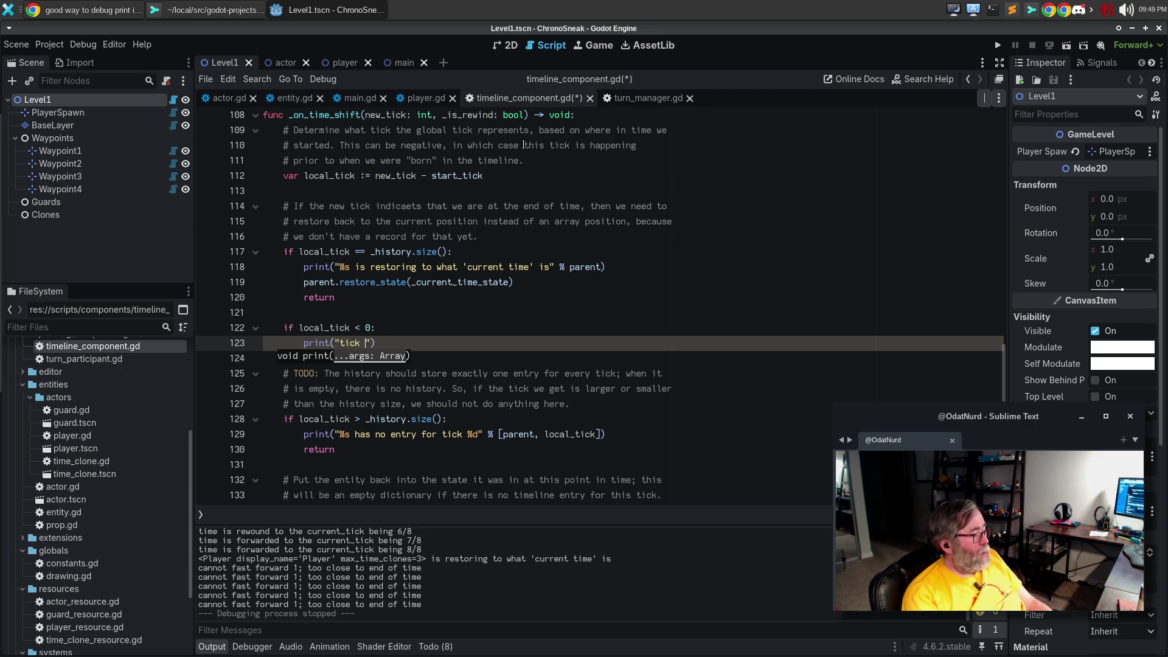
{"action": "type", "text": "for"}
{"action": "type", "text": " %s is in "}
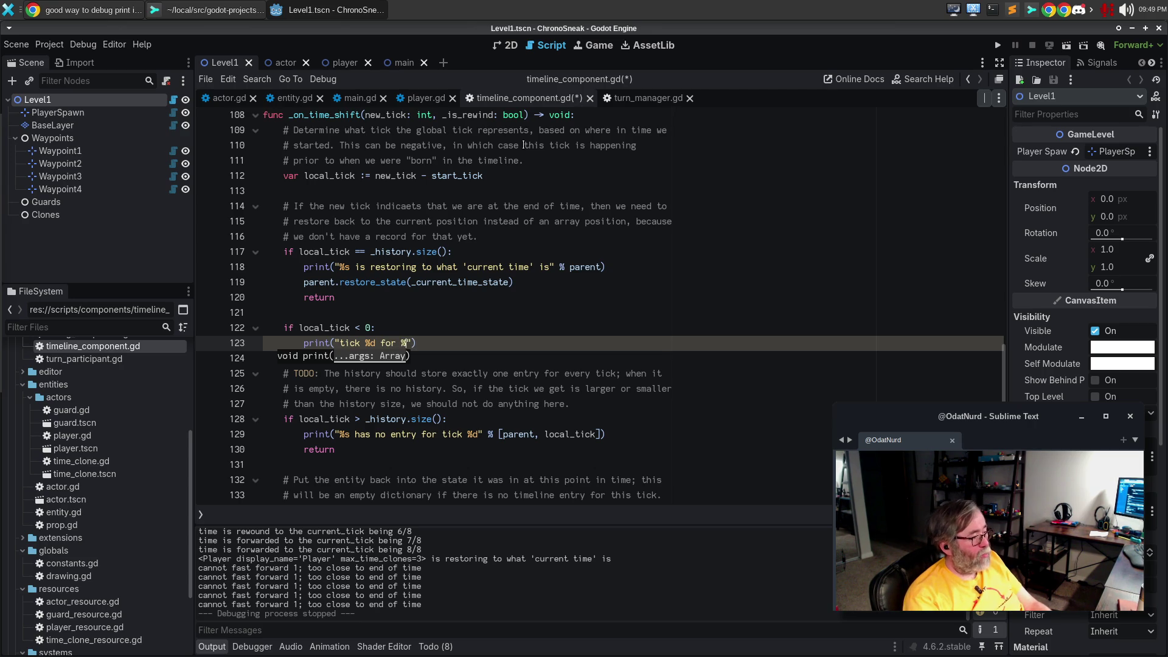
{"action": "type", "text": "the glob"}
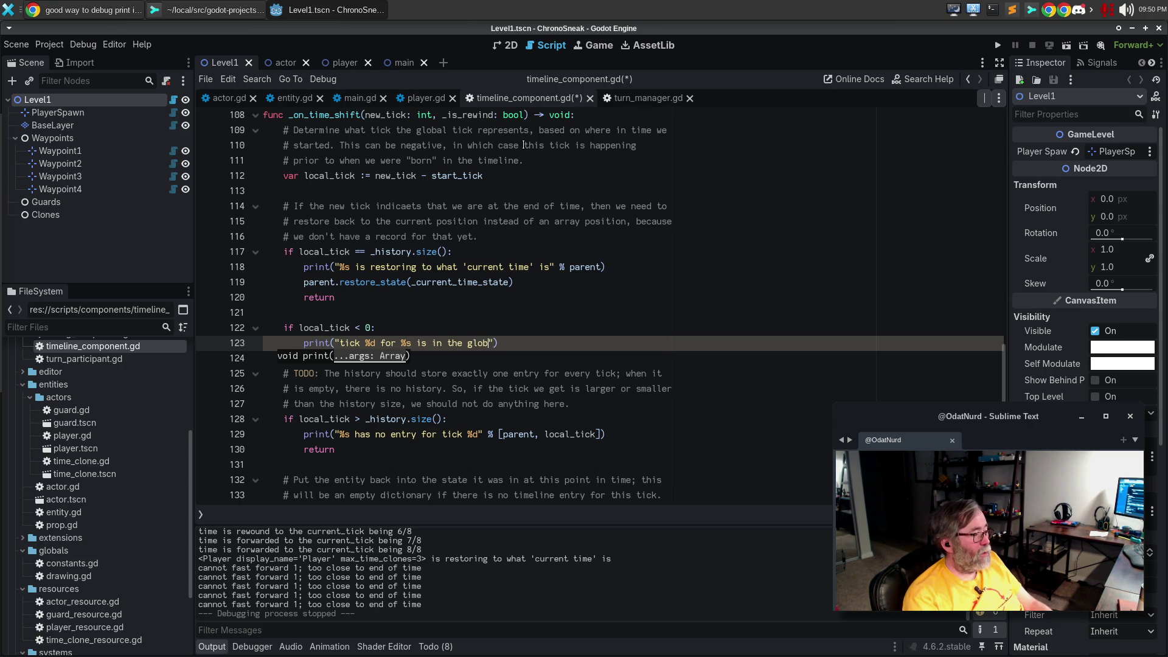
{"action": "type", "text": "ious pre-bi"}
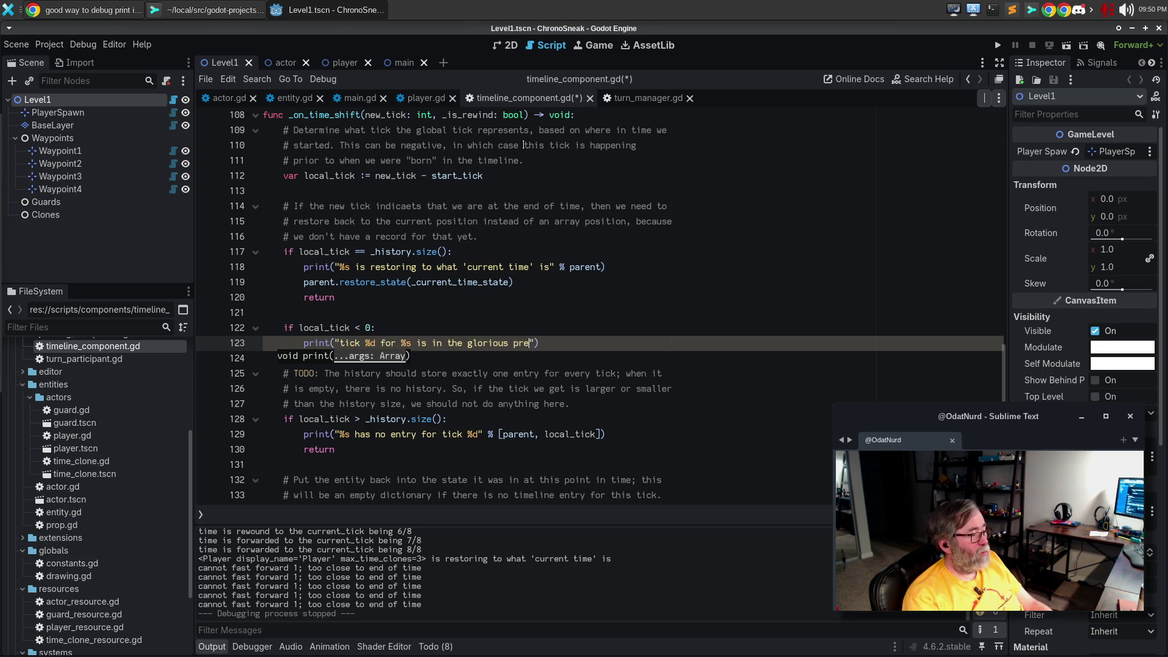
{"action": "type", "text": "rh"}
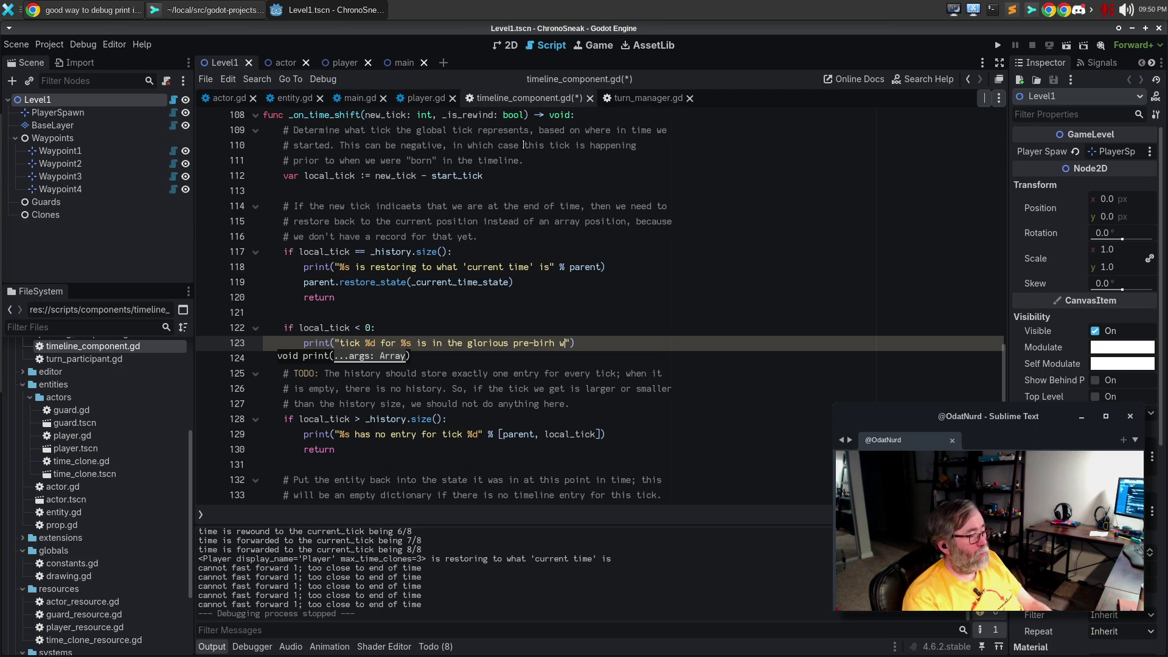
{"action": "key", "text": "BackSpace"}
{"action": "type", "text": "th era\" % "}
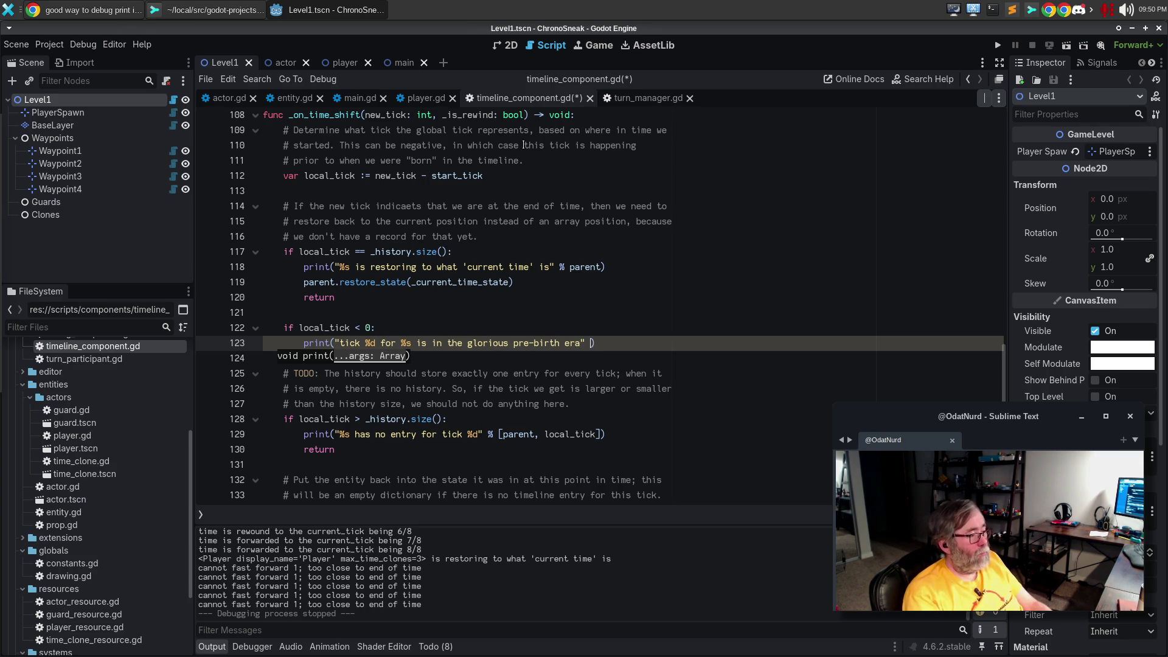
{"action": "type", "text": "["}
{"action": "key", "text": "Return"}
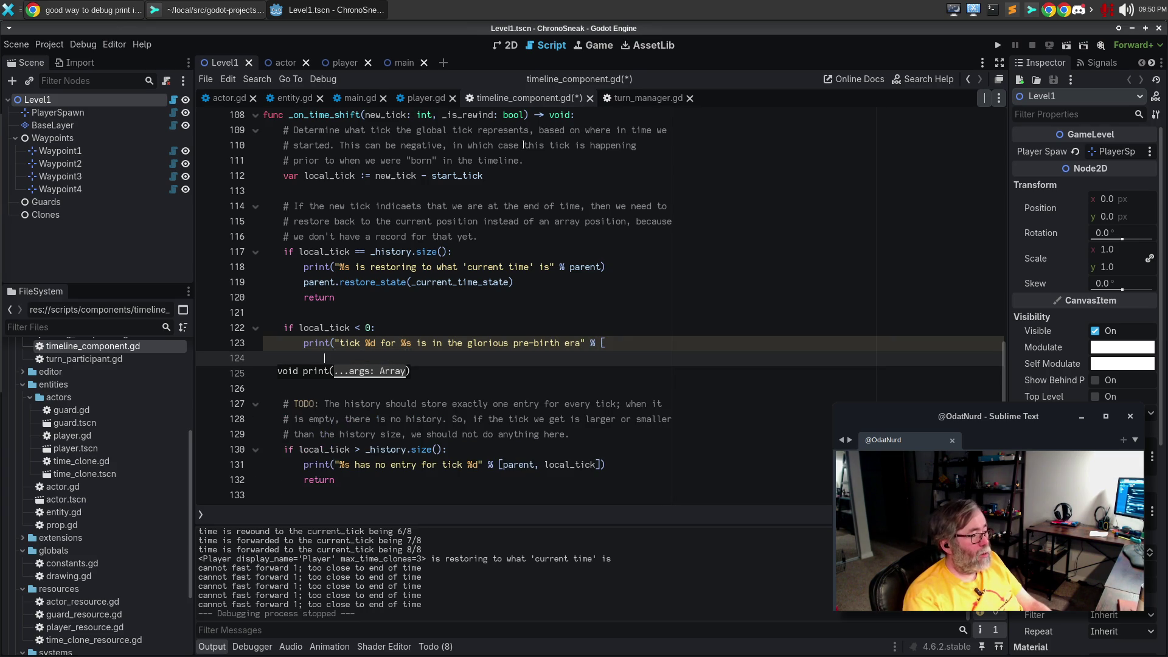
{"action": "type", "text": "new_tick, "}
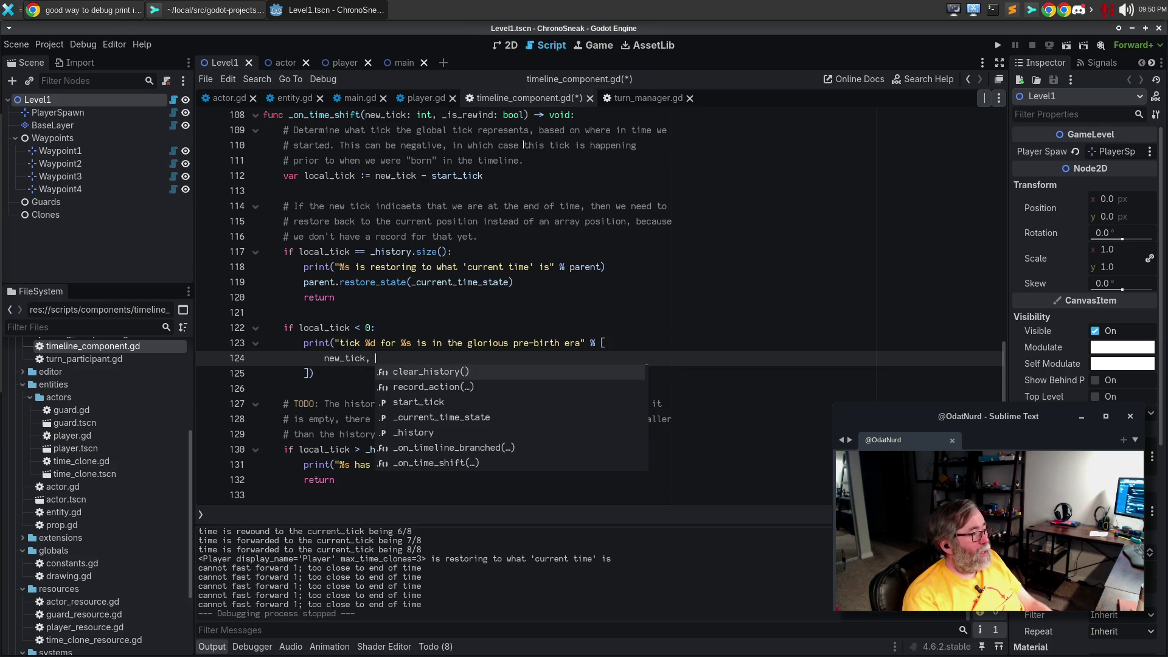
{"action": "type", "text": "parent"}
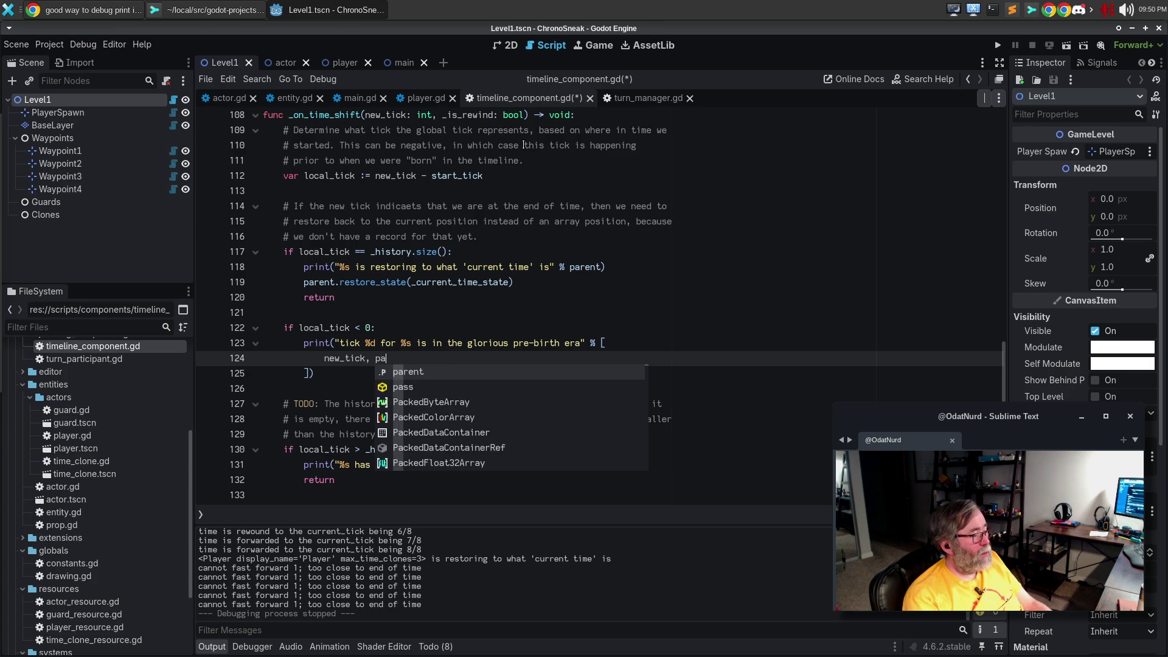
Follow the print with return, and open a blank line above the local_tick < 0 check
{"action": "key", "text": "Escape"}
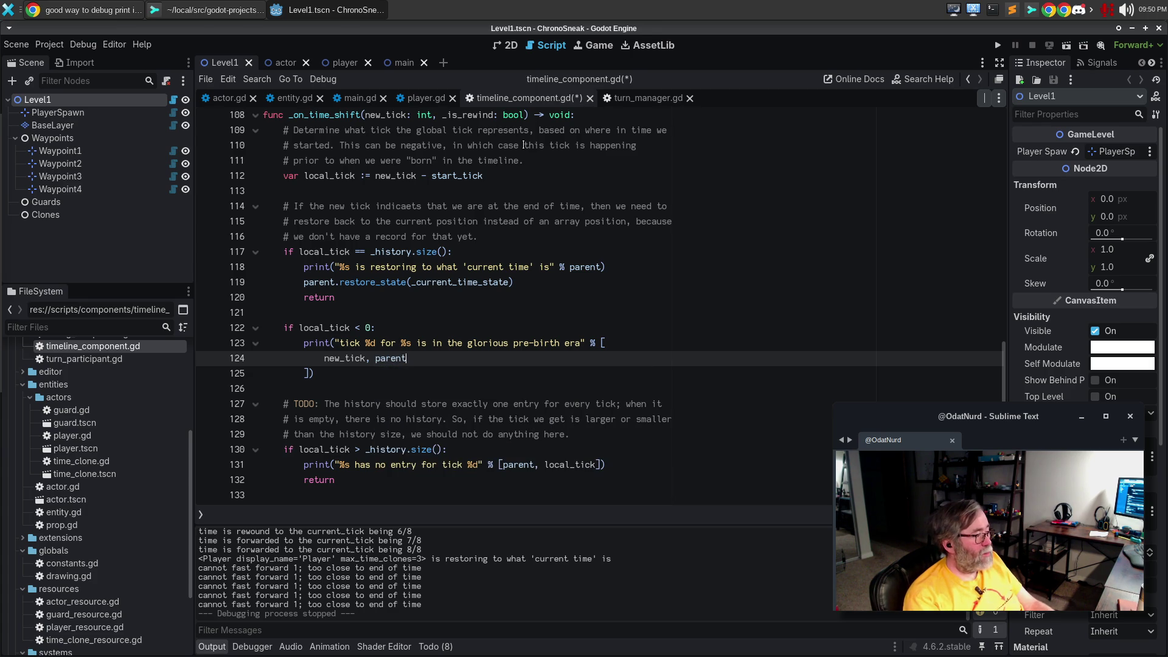
{"action": "key", "text": "Down"}
{"action": "key", "text": "Return"}
{"action": "type", "text": "return"}
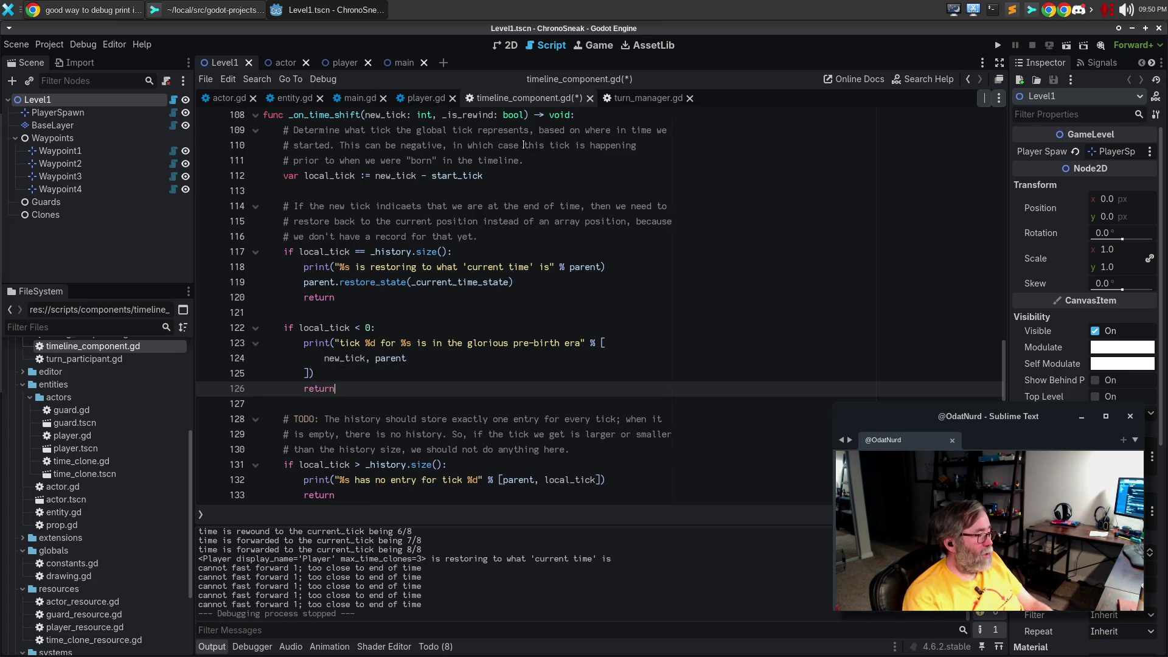
{"action": "key", "text": "Up"}
{"action": "key", "text": "Up"}
{"action": "key", "text": "Up"}
{"action": "key", "text": "Return"}
{"action": "type", "text": "$"}
{"action": "key", "text": "BackSpace"}
Start a TODO comment: mark we are not born yet, hide ourselves and turn off processing, becoming a non-entity
{"action": "type", "text": "$ TODO"}
{"action": "key", "text": "BackSpace"}
{"action": "key", "text": "BackSpace"}
{"action": "key", "text": "BackSpace"}
{"action": "key", "text": "BackSpace"}
{"action": "type", "text": "# "}
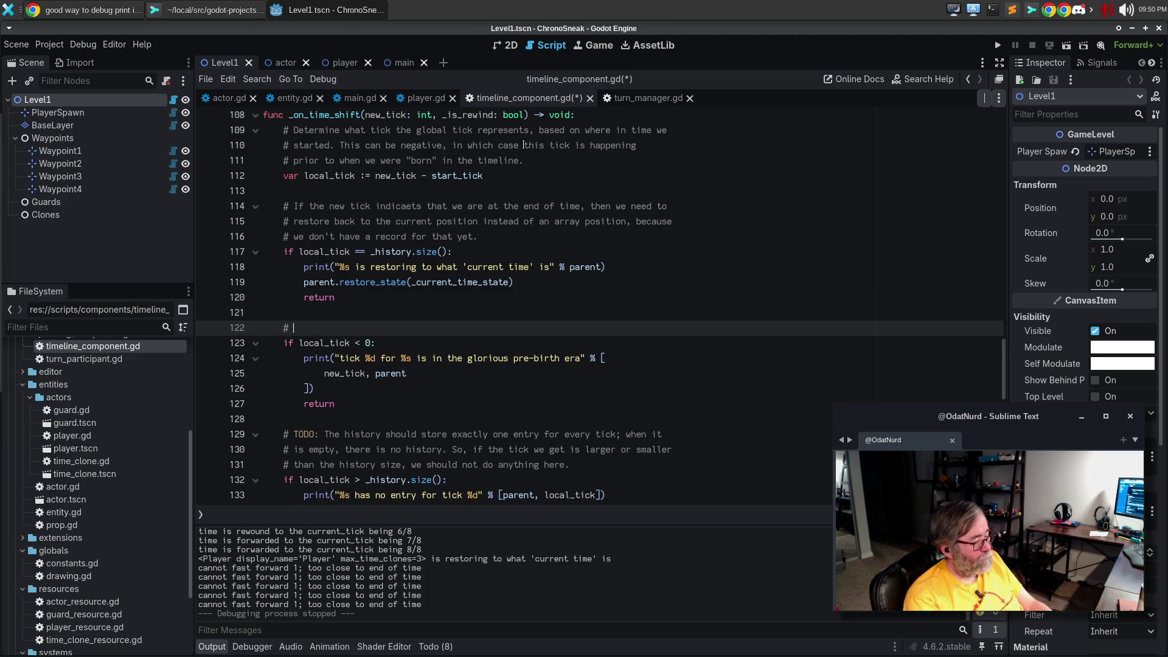
{"action": "type", "text": "TODO: Here is wh"}
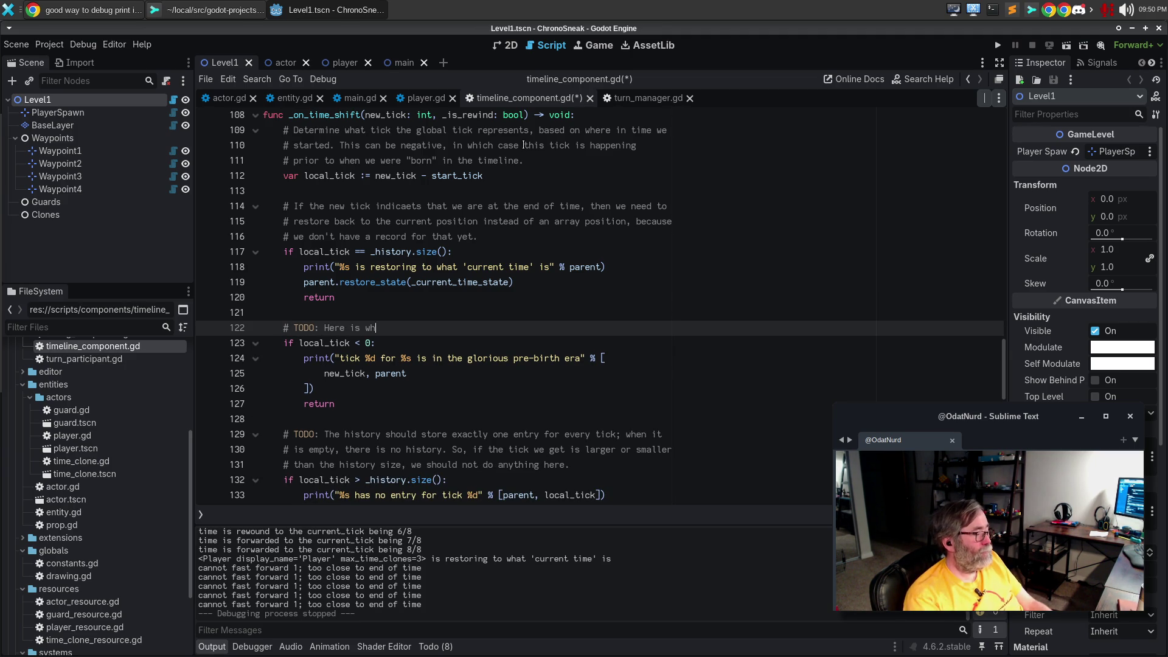
{"action": "type", "text": "ere we would mark th"}
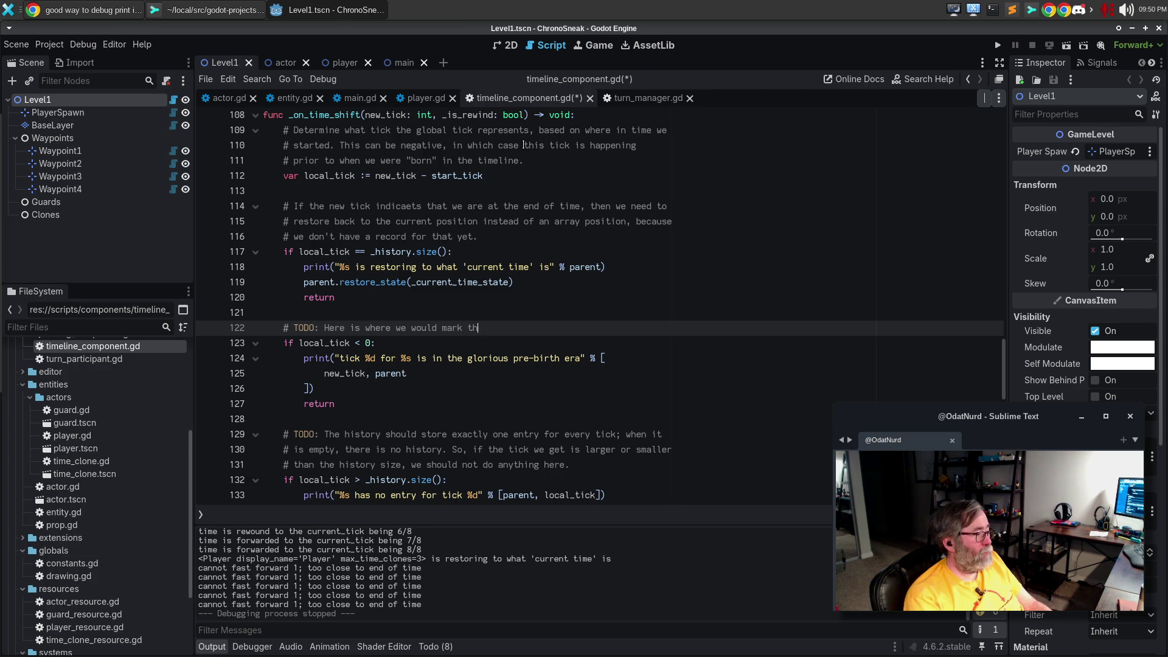
{"action": "type", "text": "at we are not born yet and hide"}
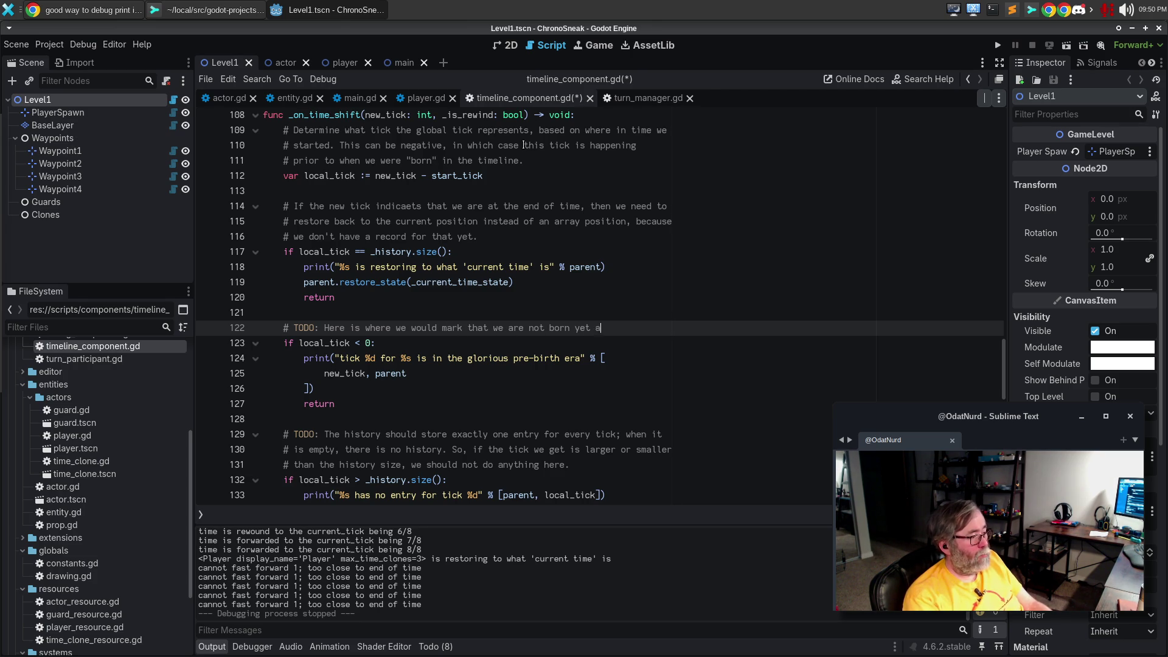
{"action": "key", "text": "Return"}
{"action": "type", "text": "# o"}
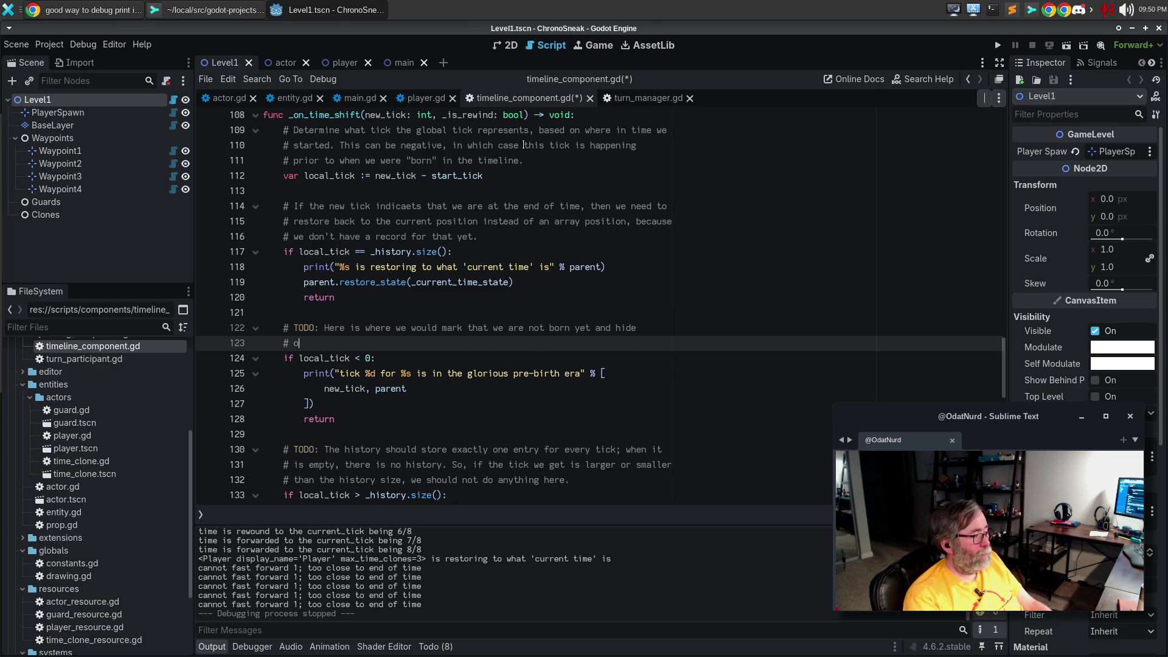
{"action": "type", "text": "ours"}
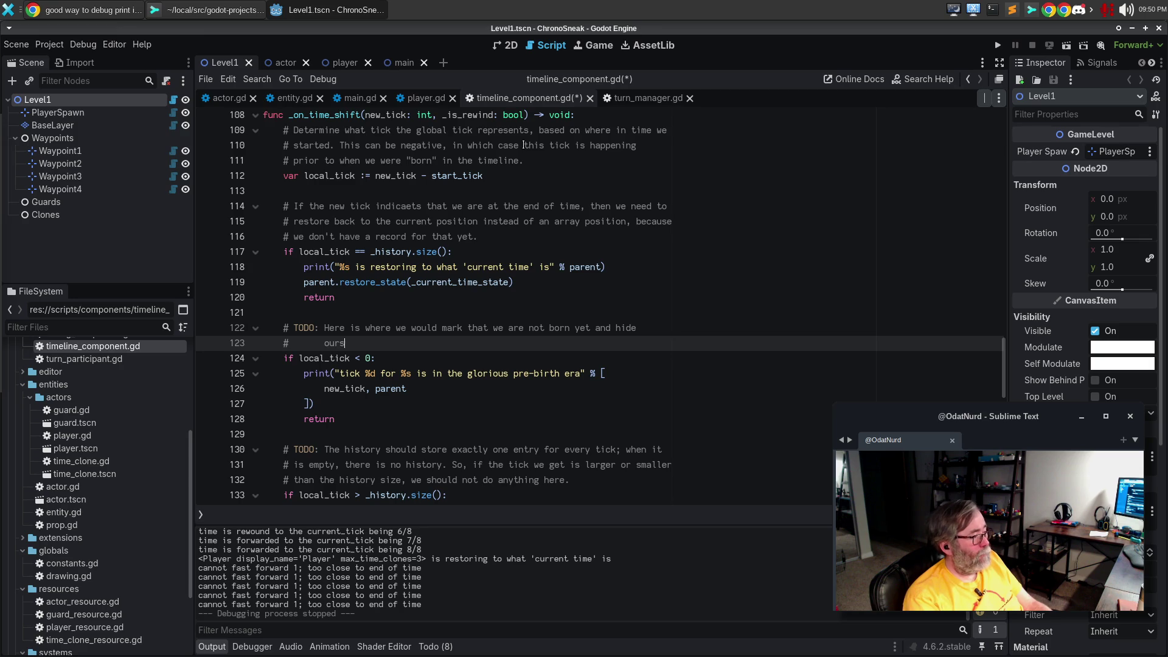
{"action": "type", "text": "elves and turn off processinmg"}
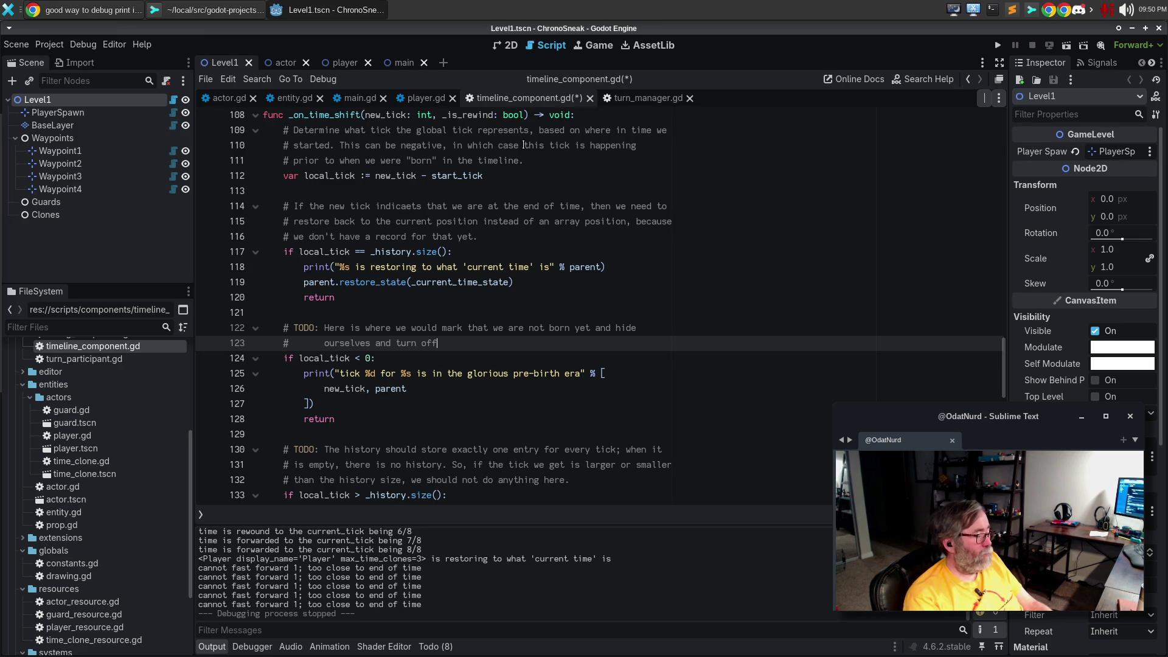
{"action": "key", "text": "BackSpace"}
{"action": "key", "text": "BackSpace"}
{"action": "key", "text": "BackSpace"}
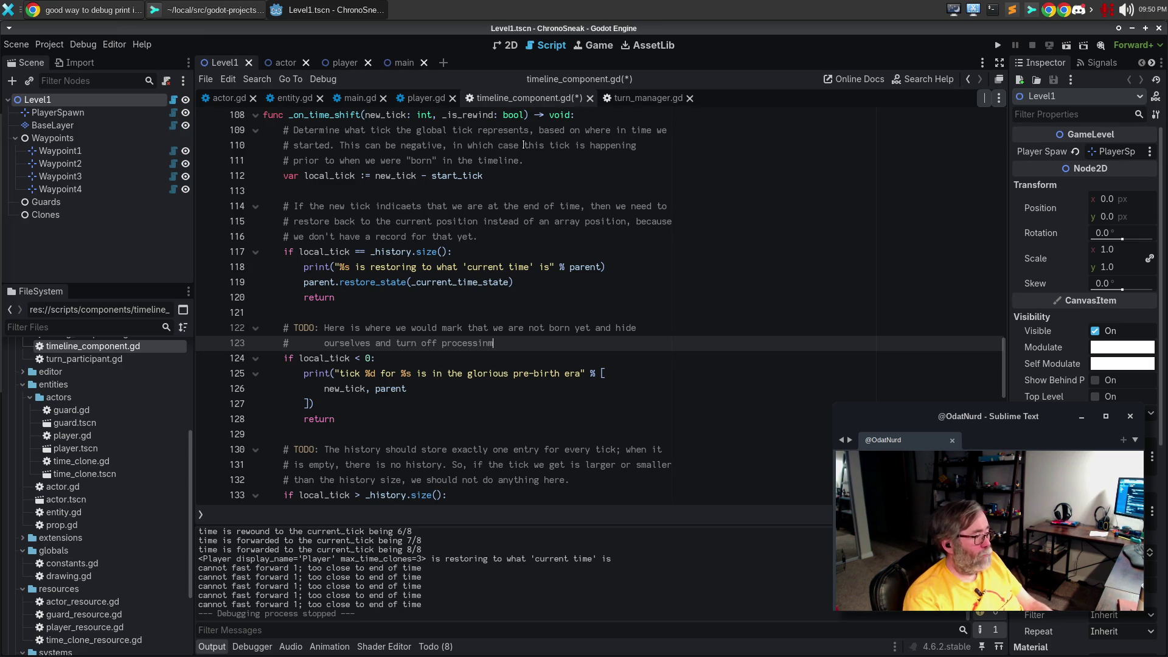
{"action": "type", "text": "g, so that we are a non"}
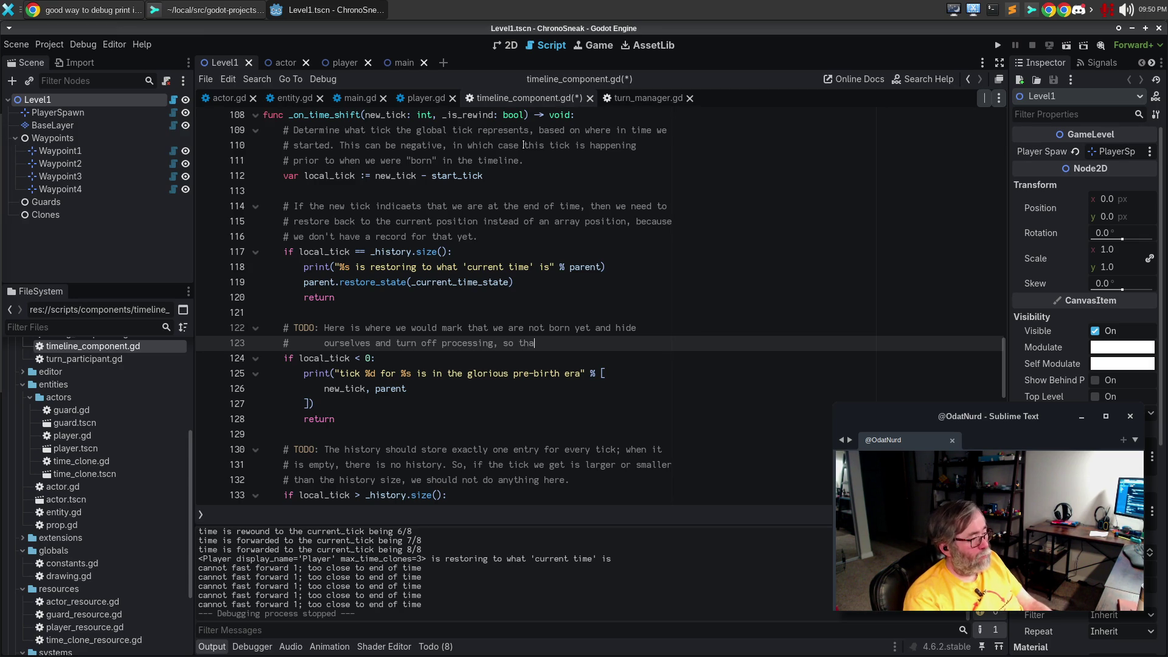
{"action": "type", "text": "-entity."}
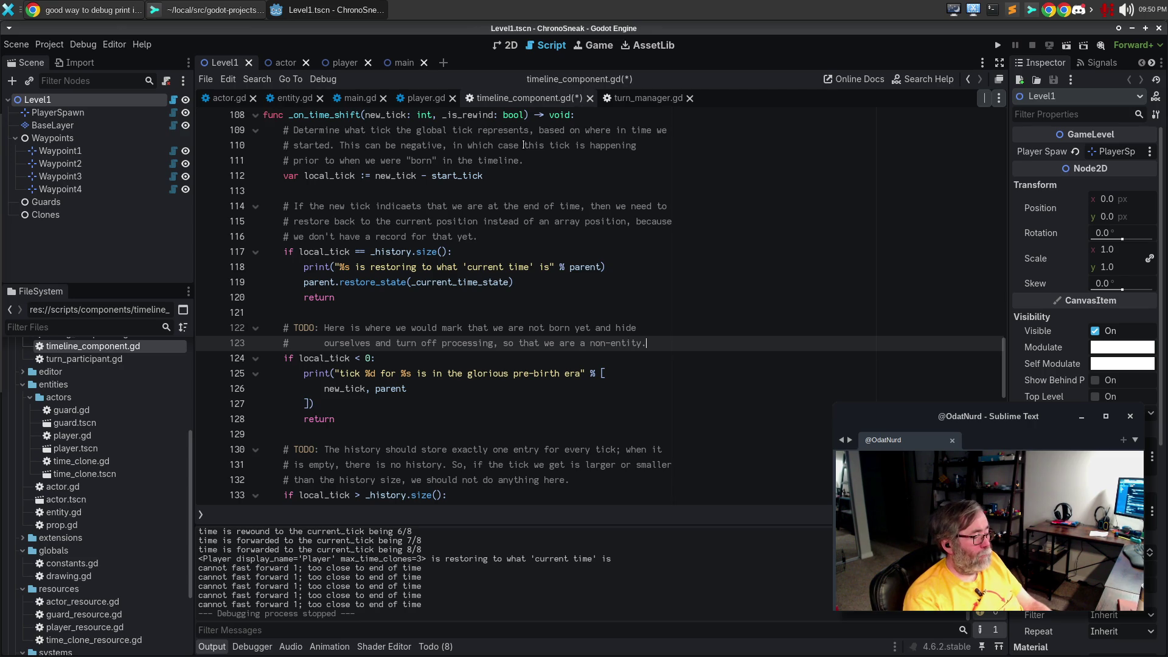
Finish it with 'as a part of this, during a branch if we hit this condition, we should no longer exist.' and save
{"action": "key", "text": "Return"}
{"action": "type", "text": "Remember that if we"}
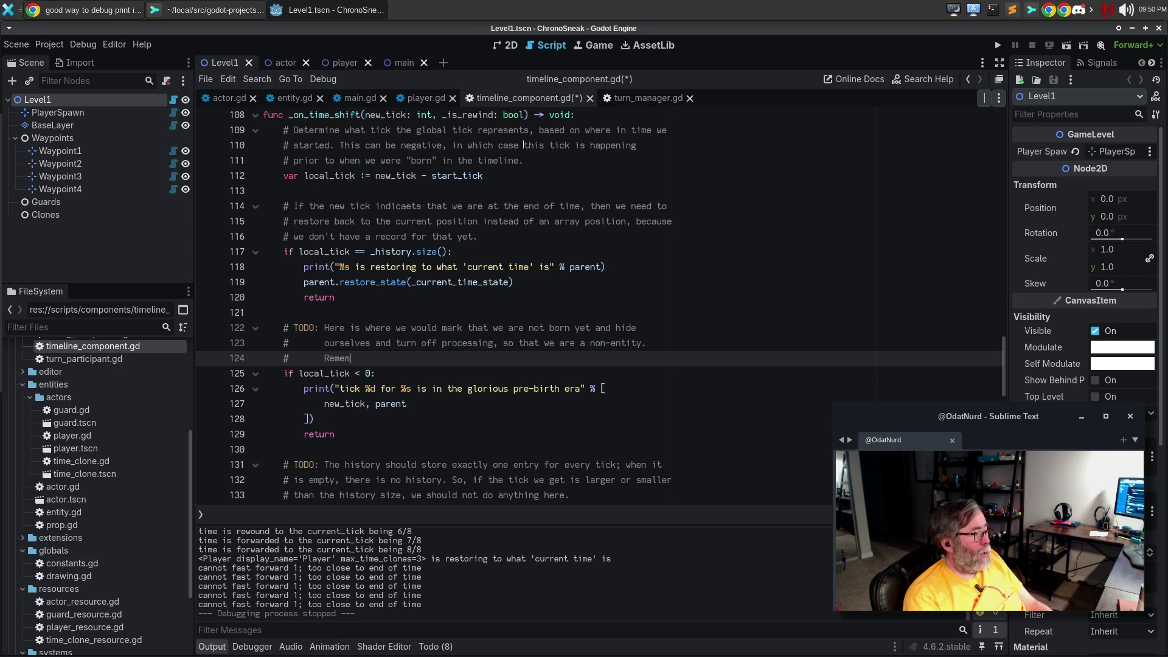
{"action": "key", "text": "BackSpace"}
{"action": "key", "text": "BackSpace"}
{"action": "key", "text": "BackSpace"}
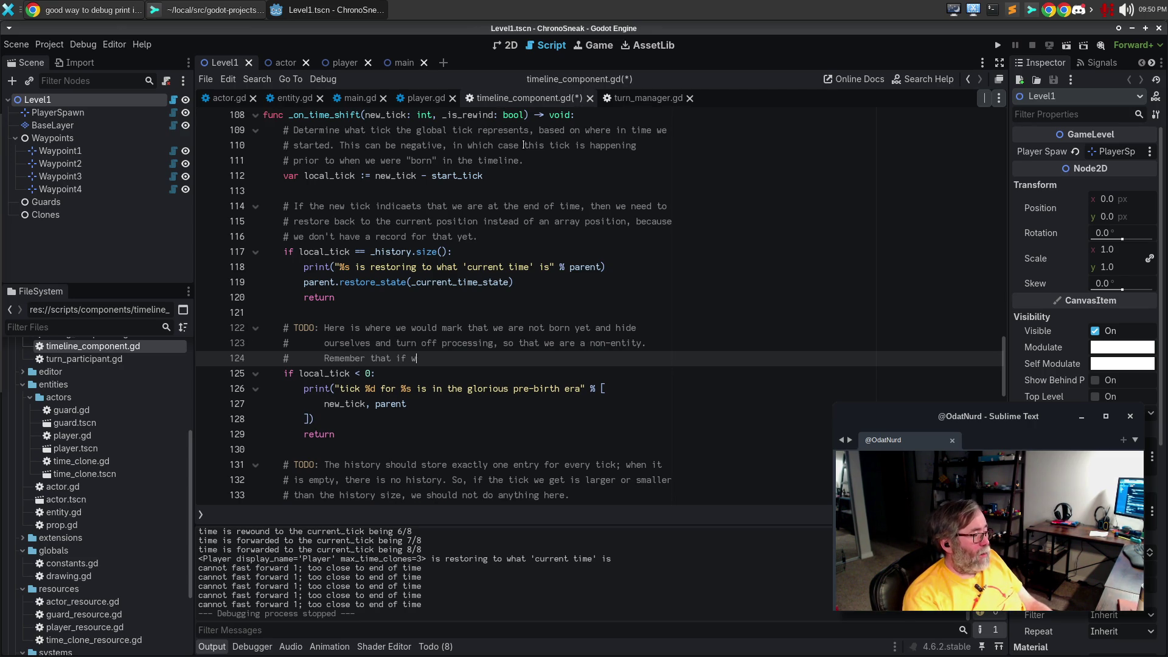
{"action": "type", "text": "as a part of this, "}
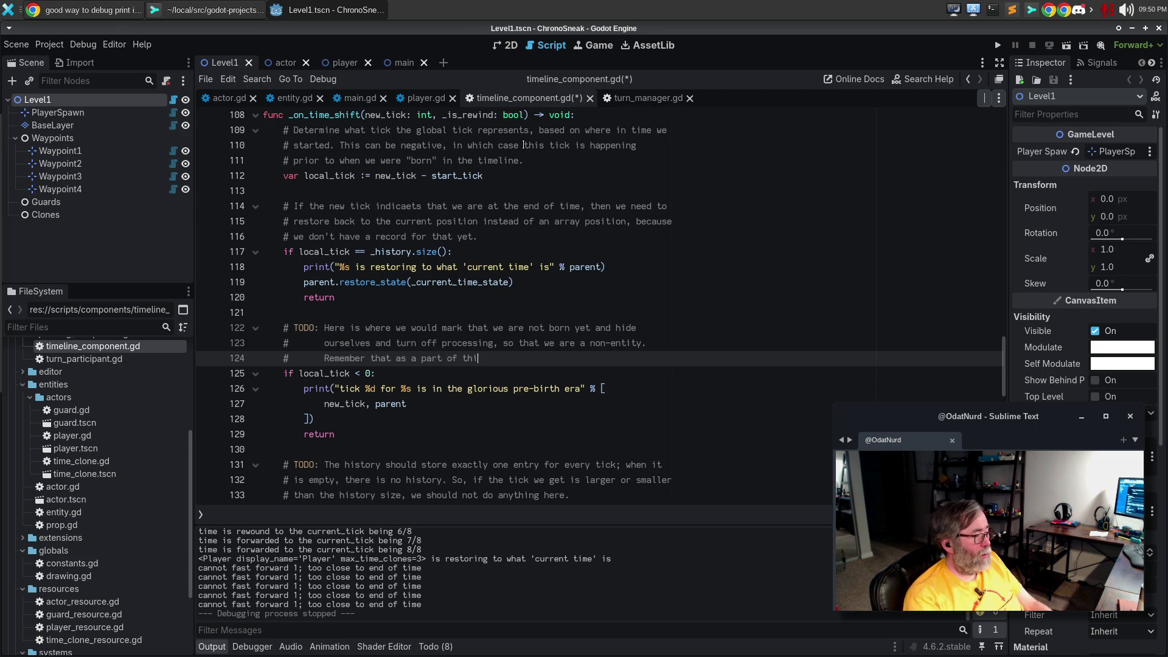
{"action": "type", "text": "during a branch if "}
{"action": "type", "text": "we hit this"}
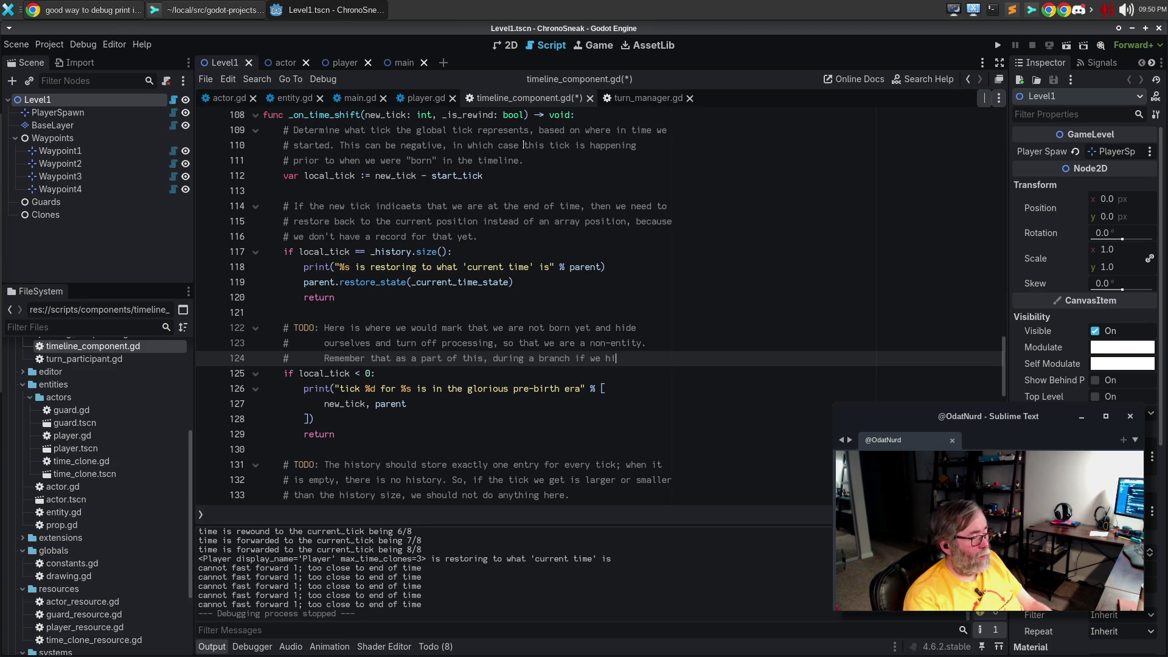
{"action": "key", "text": "Return"}
{"action": "type", "text": "point"}
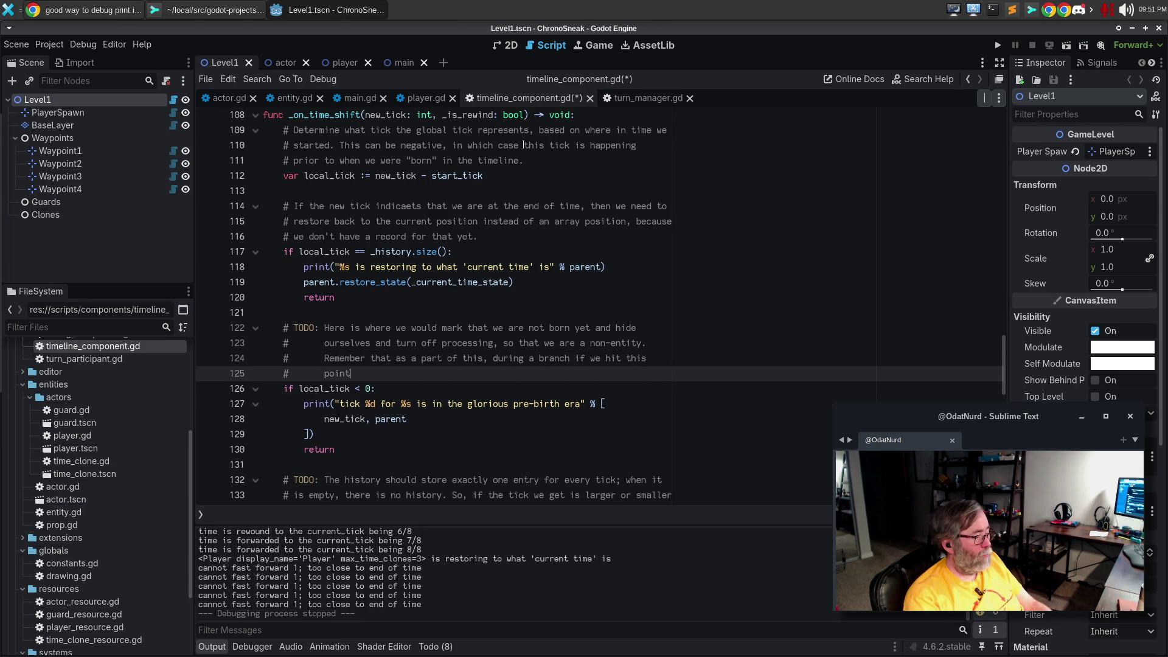
{"action": "type", "text": " we"}
{"action": "key", "text": "ctrl+BackSpace"}
{"action": "key", "text": "ctrl+BackSpace"}
{"action": "key", "text": "ctrl+BackSpace"}
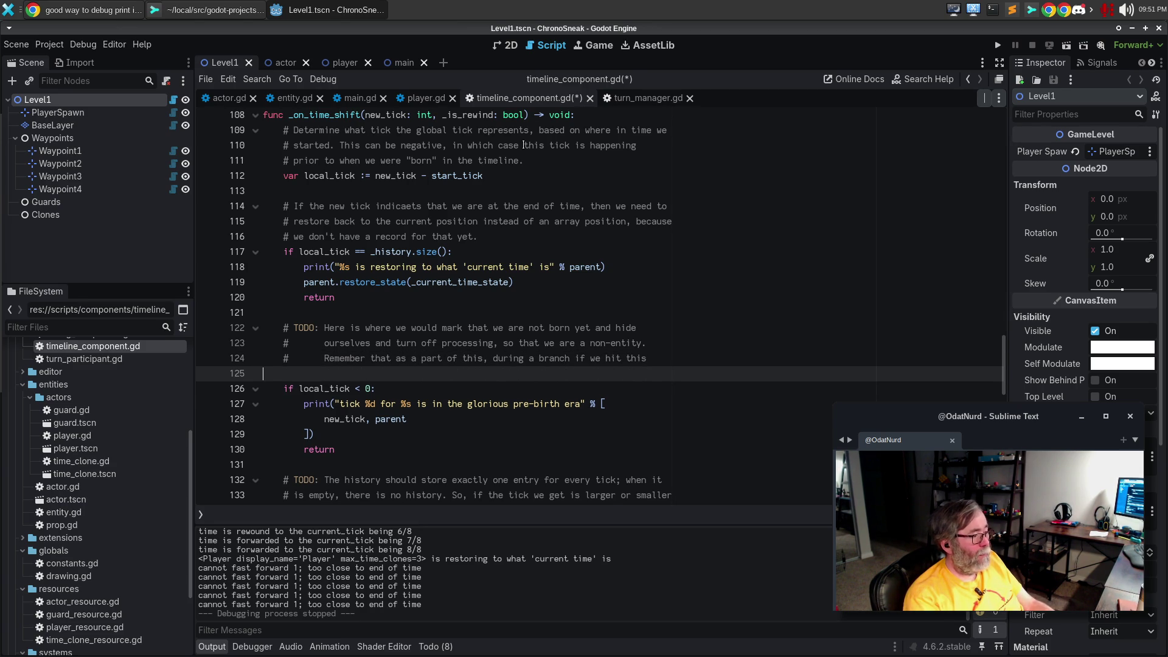
{"action": "type", "text": "this"}
{"action": "key", "text": "Return"}
{"action": "type", "text": "cond"}
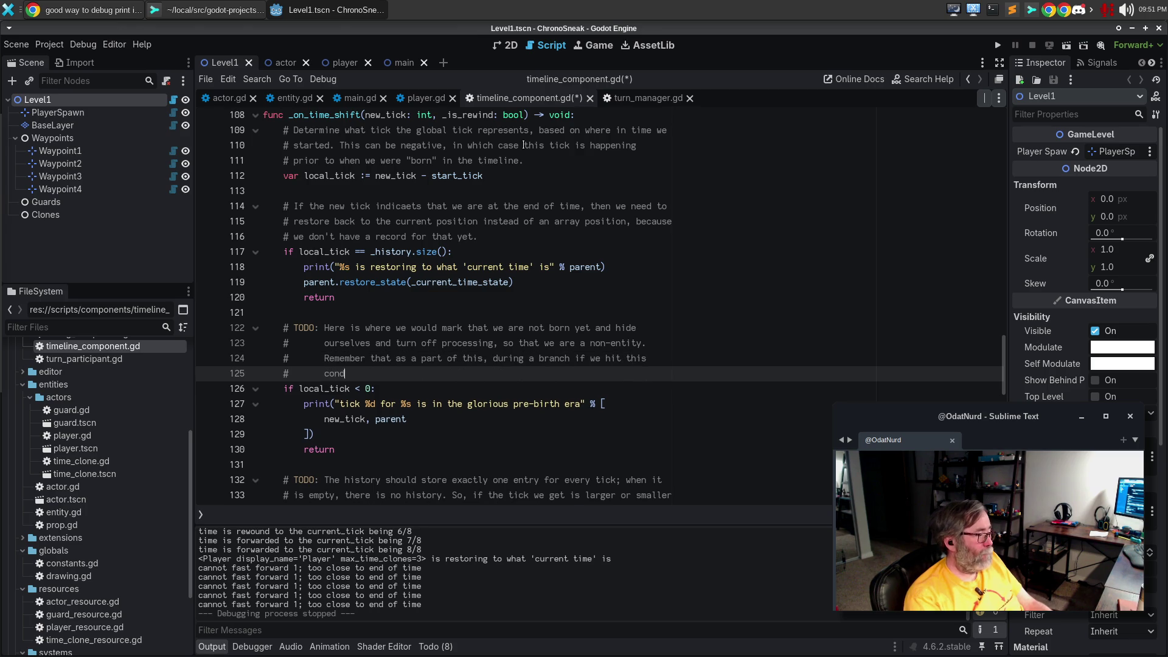
{"action": "type", "text": "ition, "}
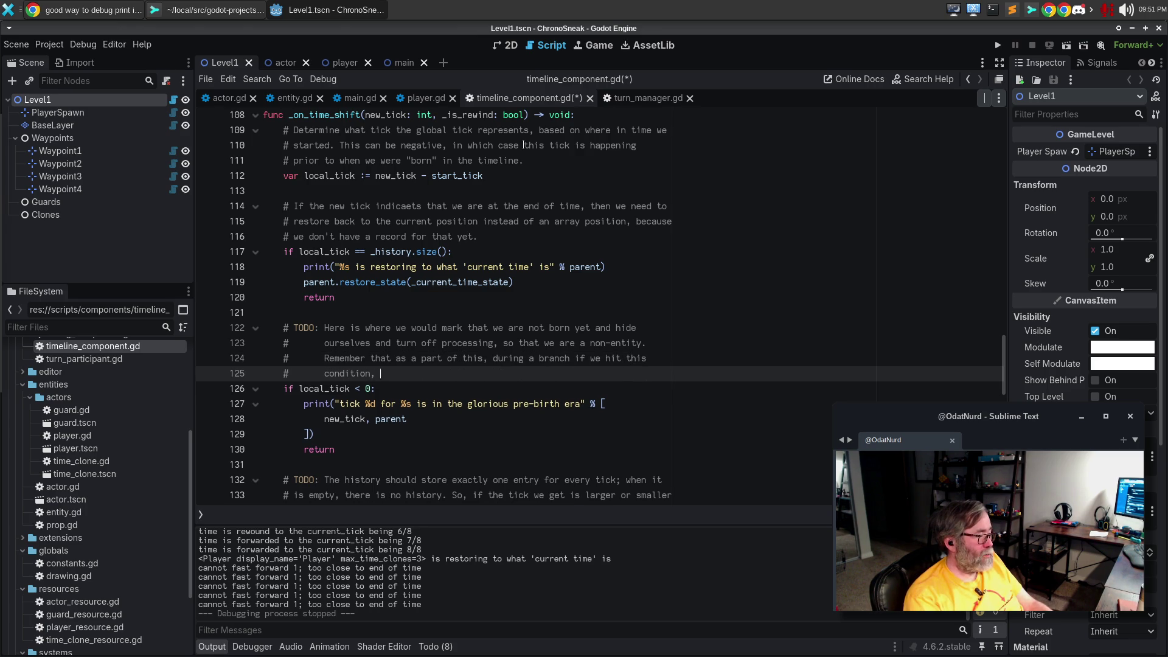
{"action": "type", "text": "we should no longer exist."}
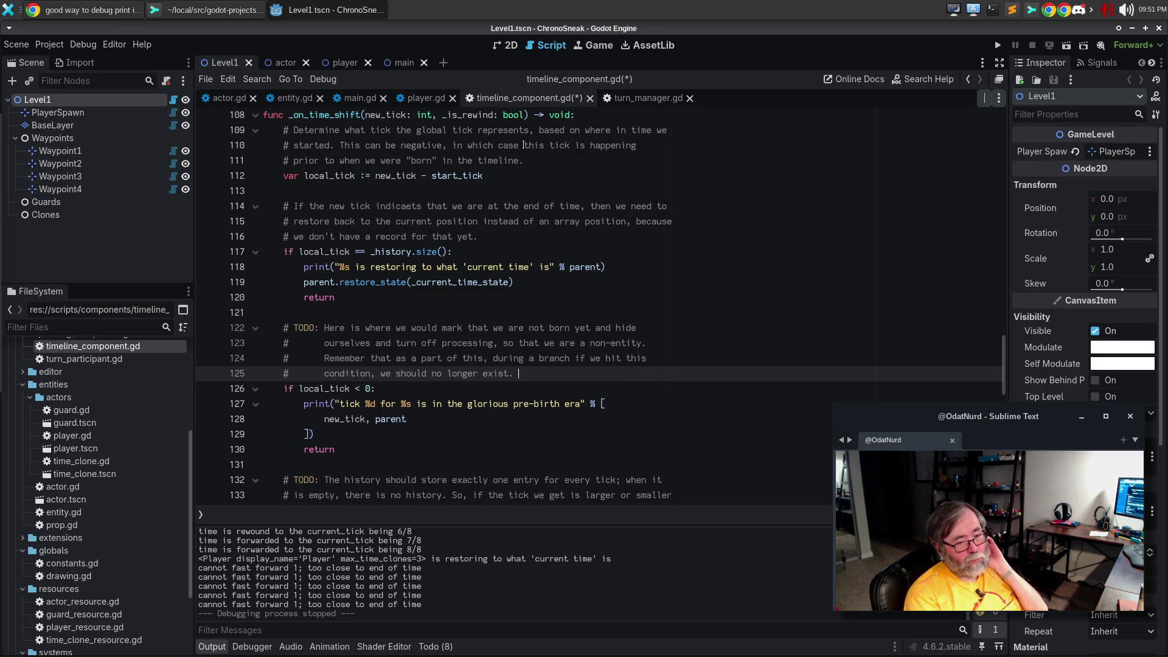
{"action": "key", "text": "ctrl+s"}
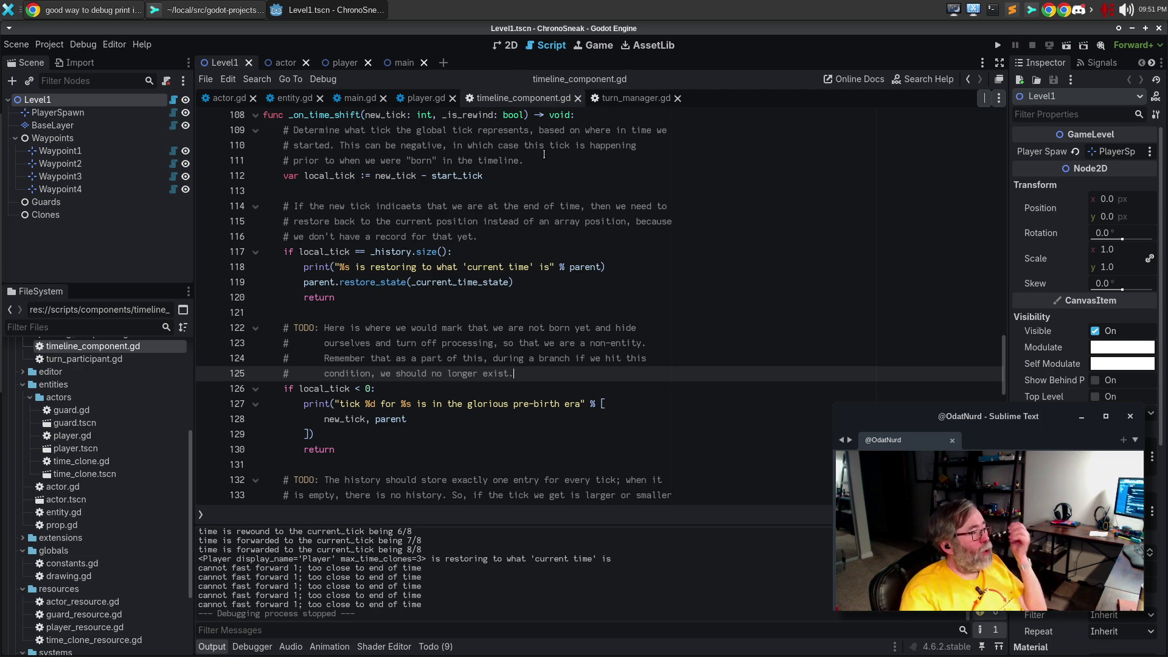
{"action": "left_click", "coordinate": [562, 181]}
Add 'if start_tick != 0:' below the local_tick declaration
{"action": "scroll", "coordinate": [563, 181], "scroll_direction": "up", "scroll_amount": 1}
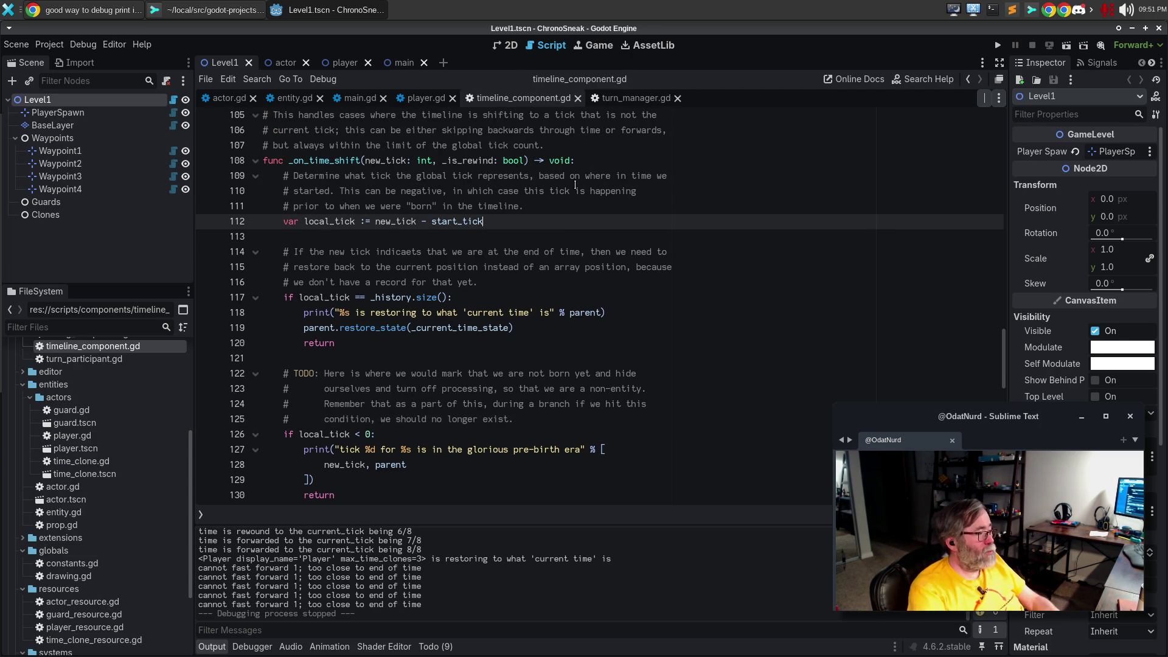
{"action": "key", "text": "Return"}
{"action": "type", "text": "cw"}
{"action": "key", "text": "BackSpace"}
{"action": "key", "text": "BackSpace"}
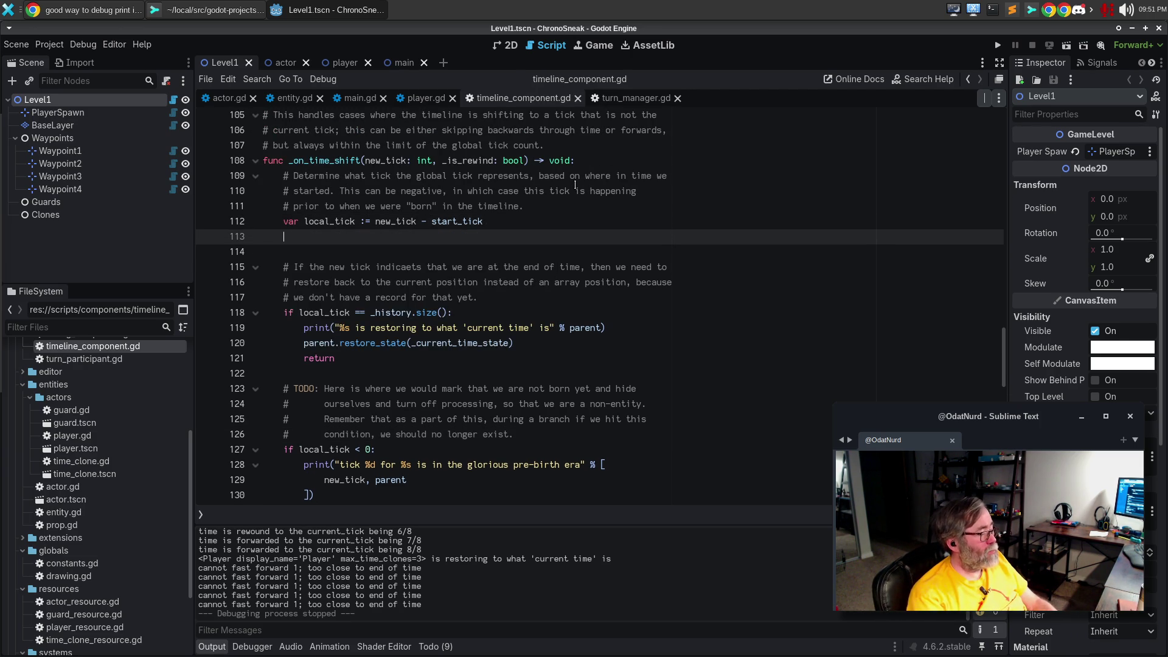
{"action": "type", "text": "starty"}
{"action": "key", "text": "BackSpace"}
{"action": "type", "text": "_tick"}
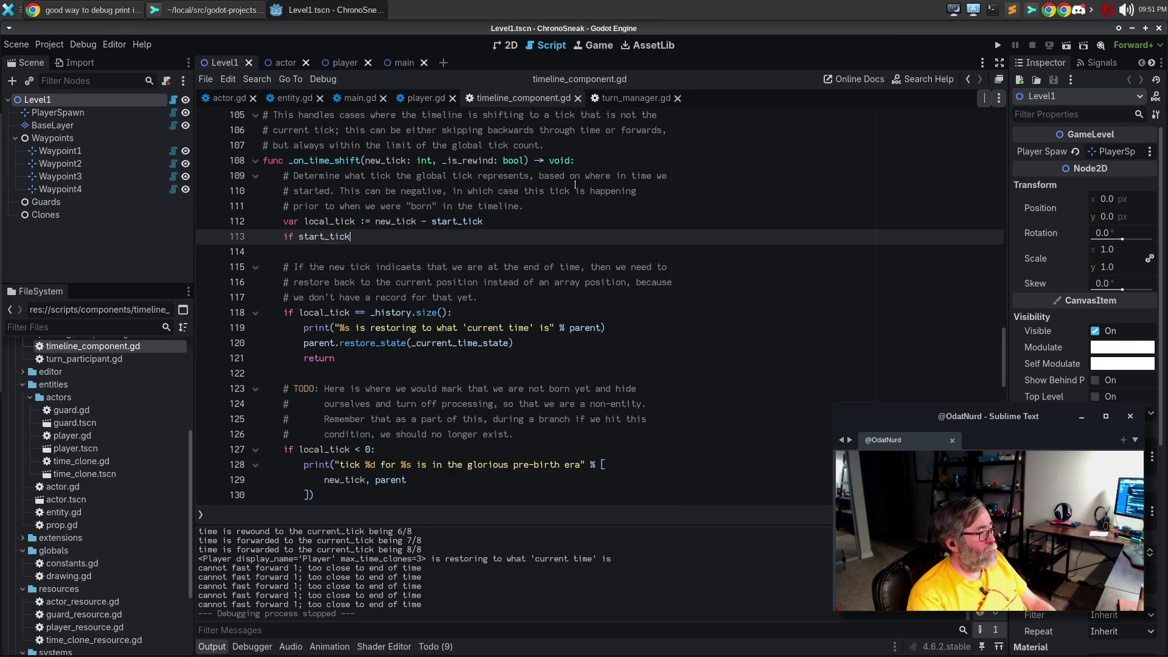
{"action": "type", "text": " != 0:"}
{"action": "key", "text": "Return"}
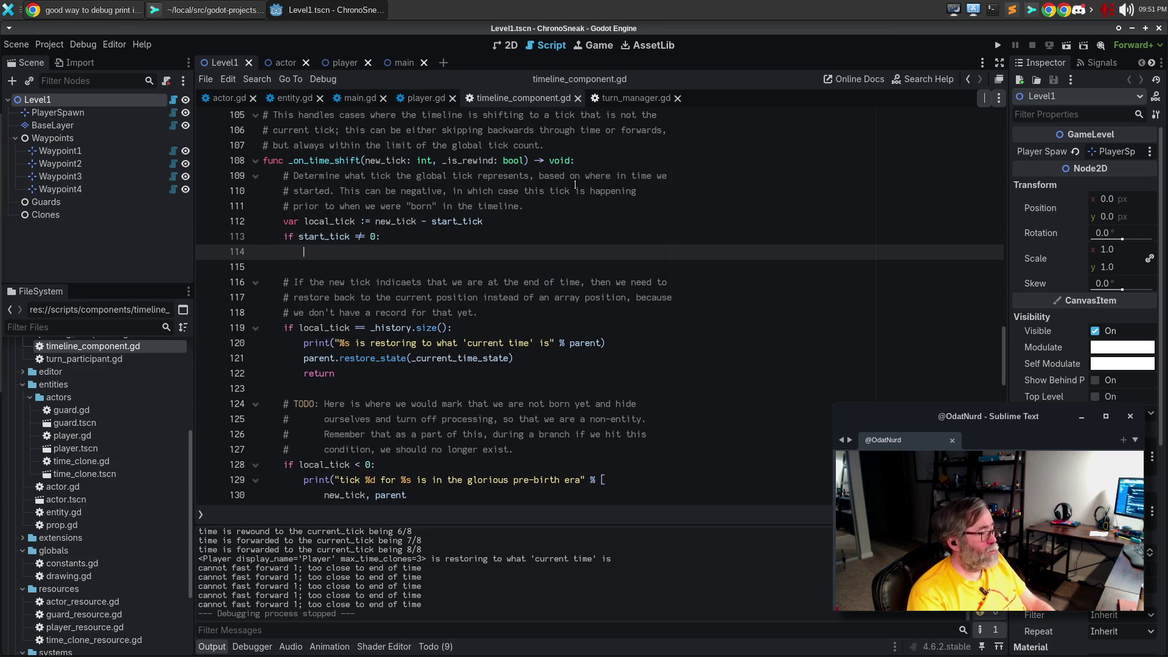
Inside it, print "tick %d is relative tick %d for %s" with [new_tick, local_tick, parent]
{"action": "type", "text": "print(\"f"}
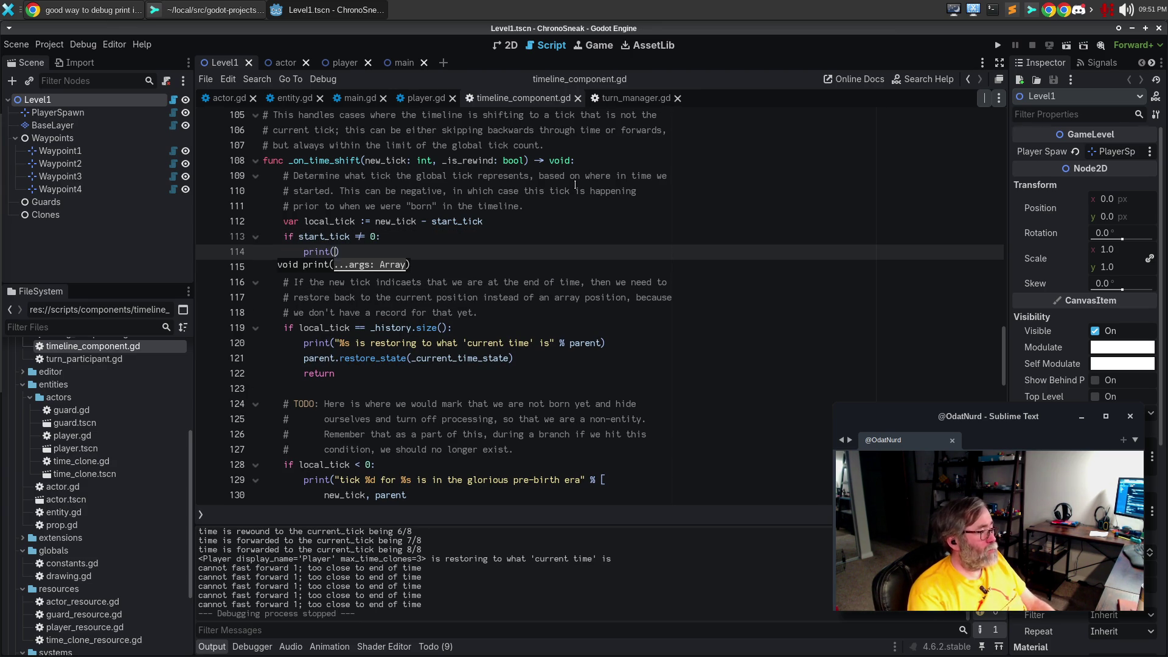
{"action": "key", "text": "BackSpace"}
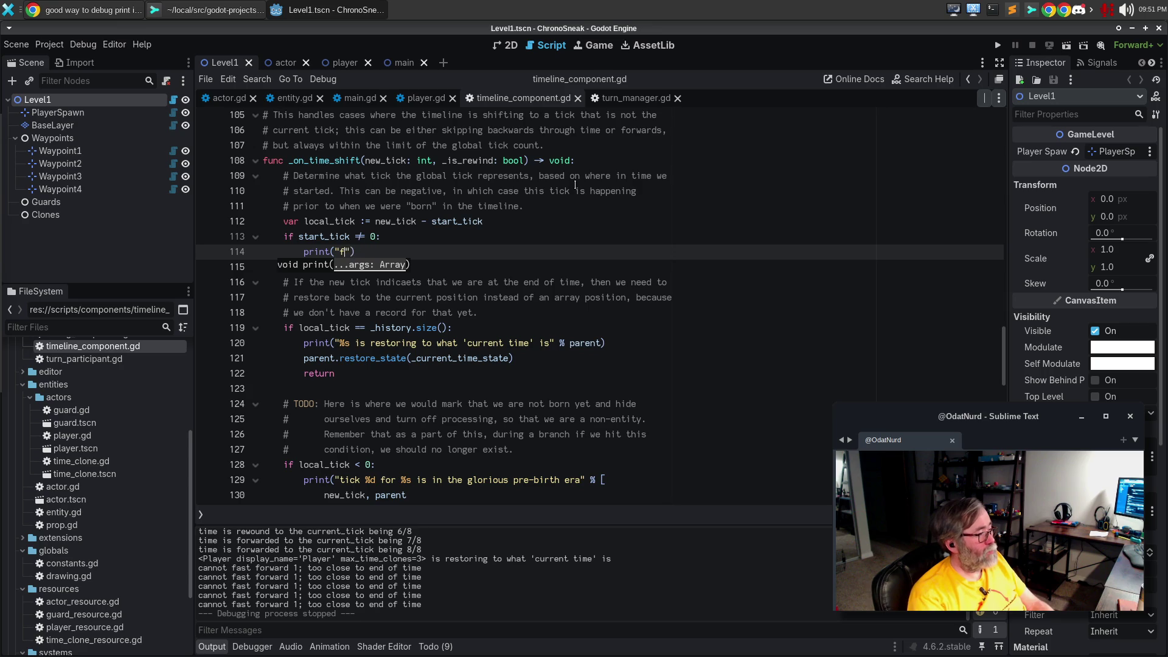
{"action": "type", "text": "%"}
{"action": "key", "text": "BackSpace"}
{"action": "type", "text": "tick %d for %p"}
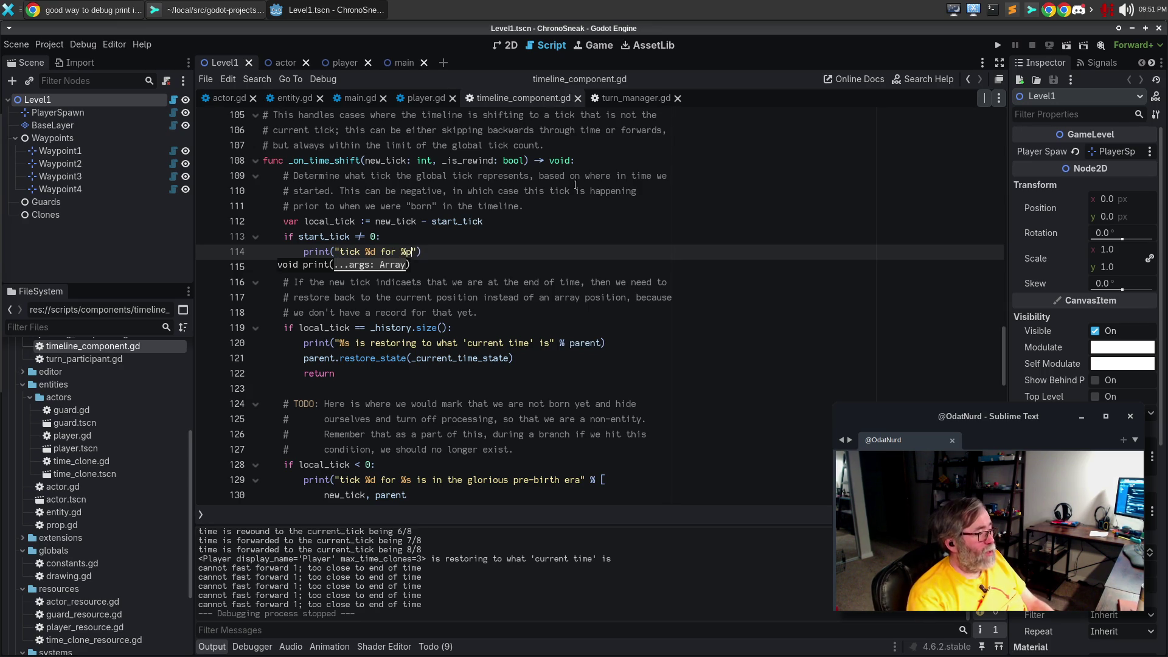
{"action": "key", "text": "BackSpace"}
{"action": "key", "text": "BackSpace"}
{"action": "key", "text": "BackSpace"}
{"action": "type", "text": "is rel"}
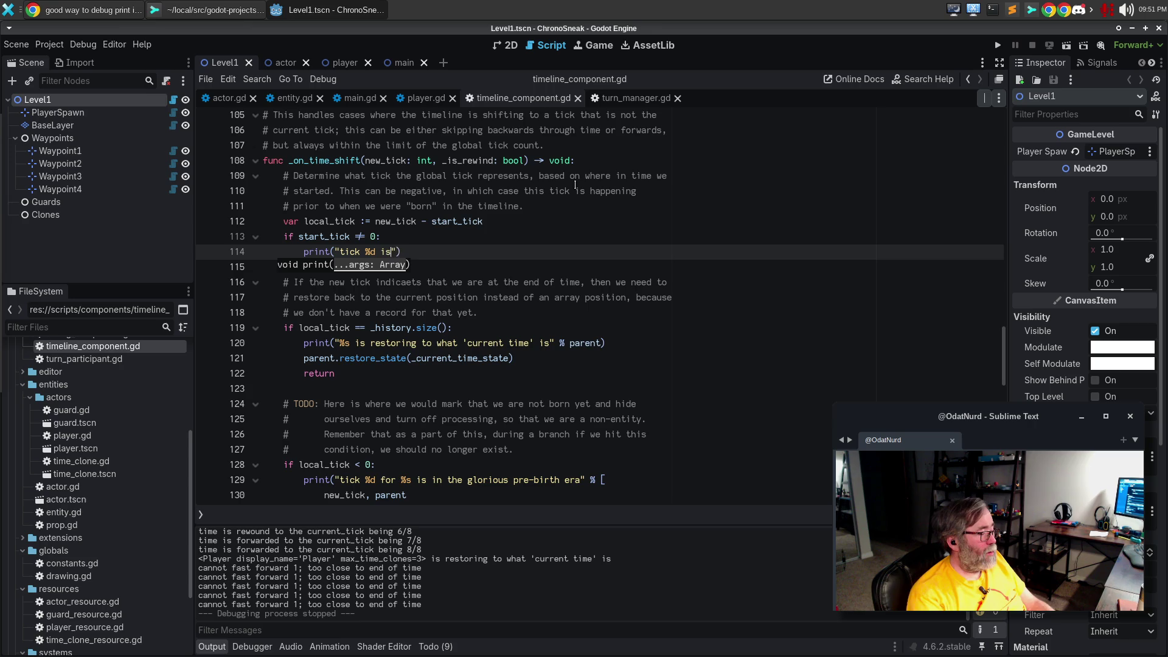
{"action": "type", "text": "ative tick %d"}
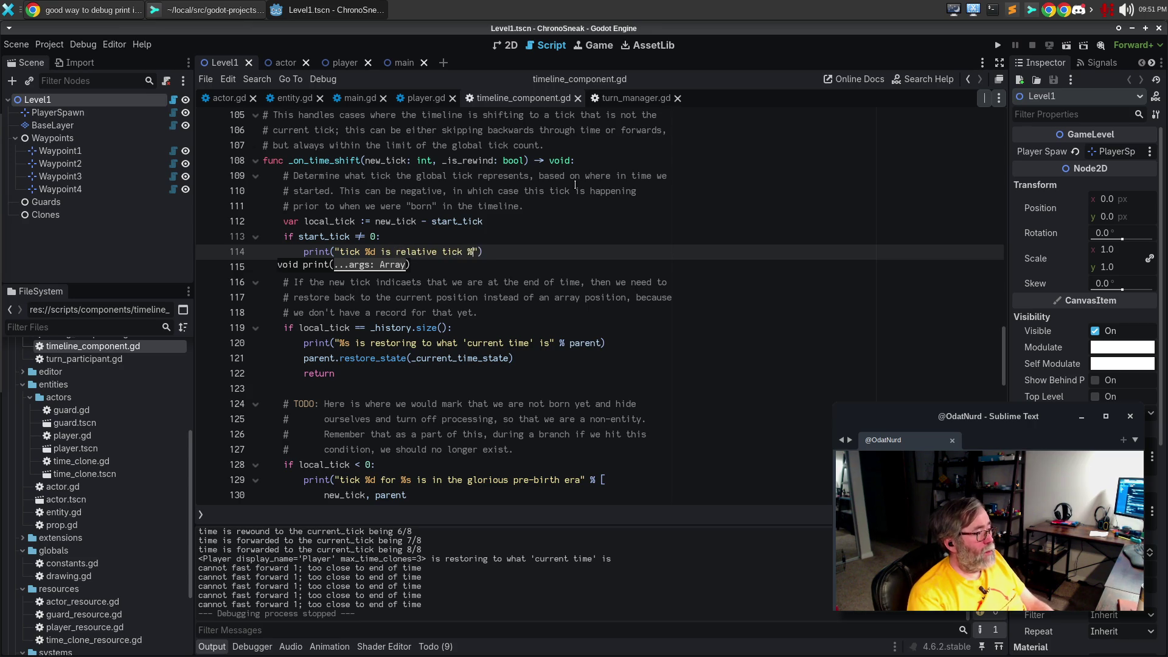
{"action": "type", "text": " for %p"}
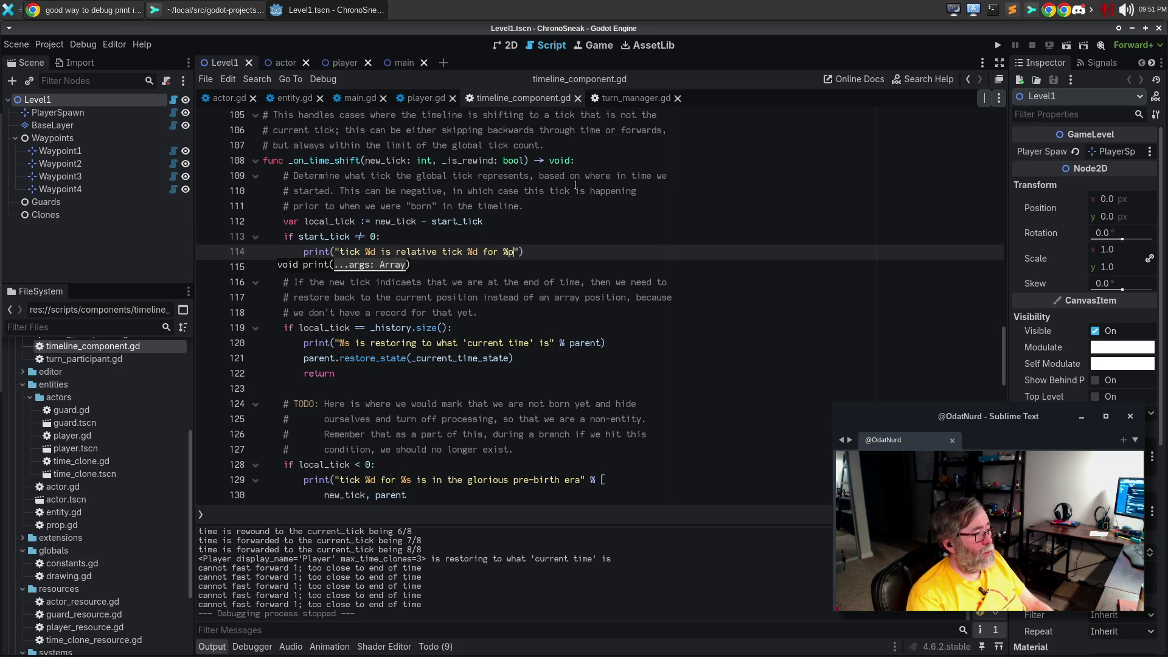
{"action": "key", "text": "BackSpace"}
{"action": "type", "text": "s\" % ["}
{"action": "key", "text": "Return"}
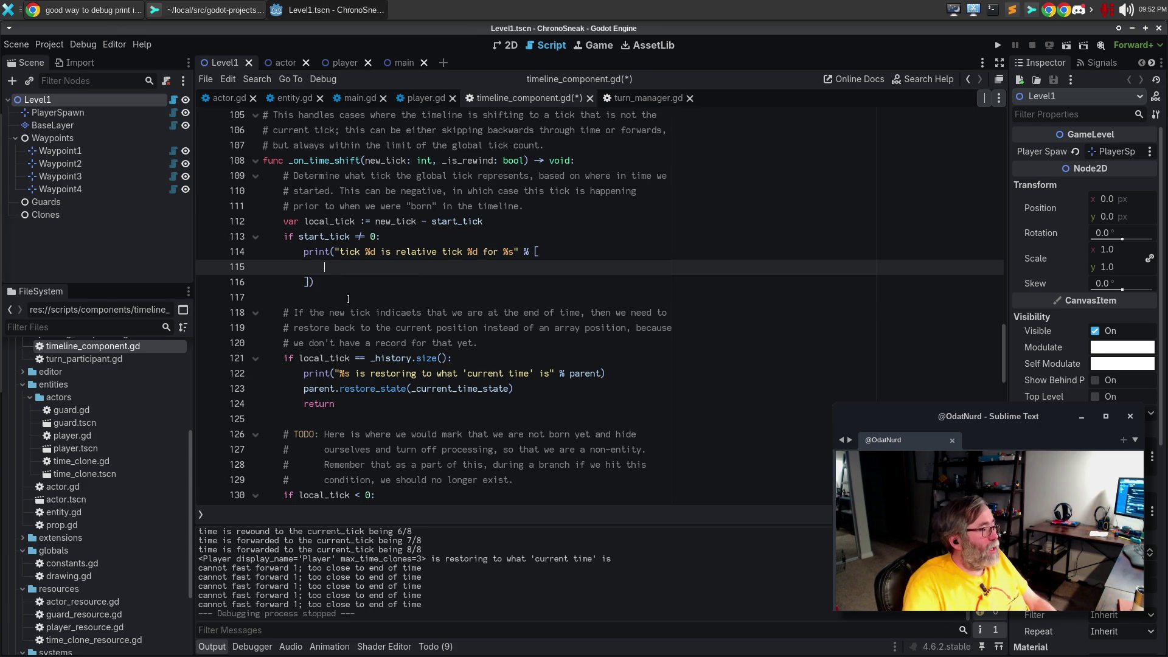
{"action": "type", "text": "new_tick, "}
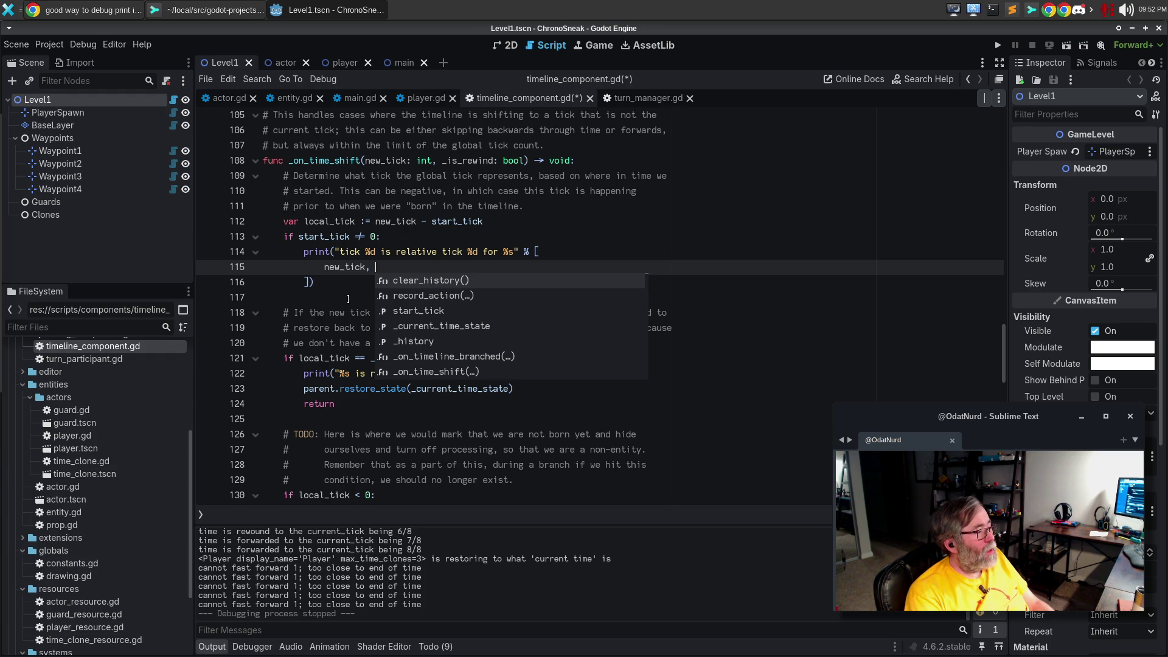
{"action": "type", "text": "kl"}
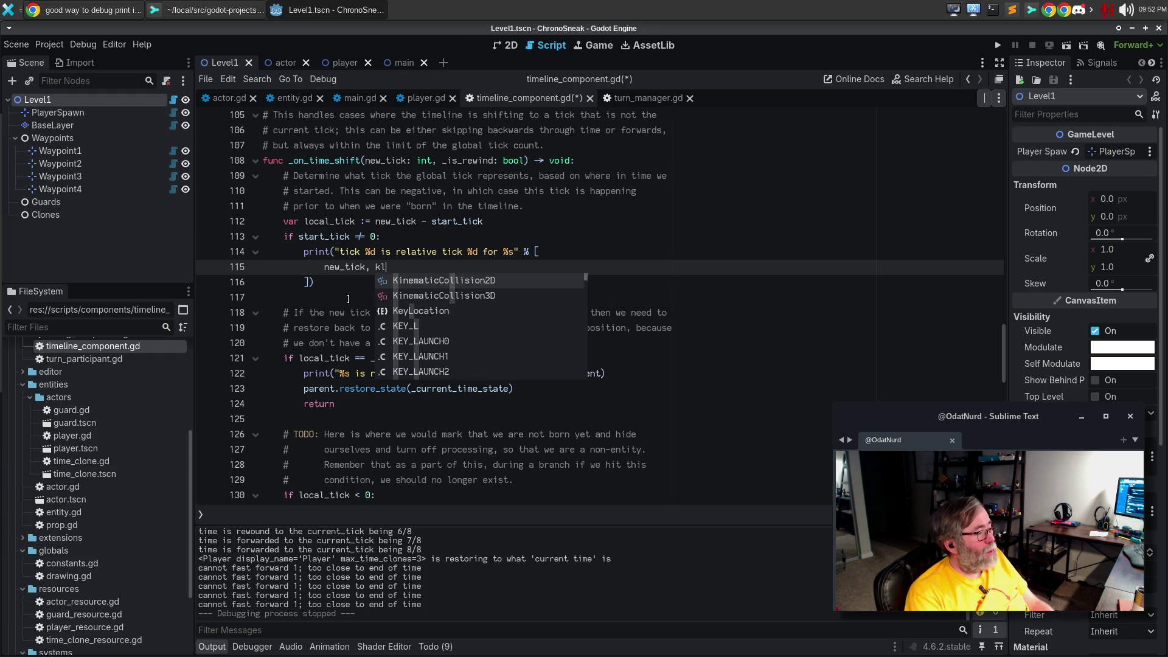
{"action": "type", "text": "ocal_tick, parent"}
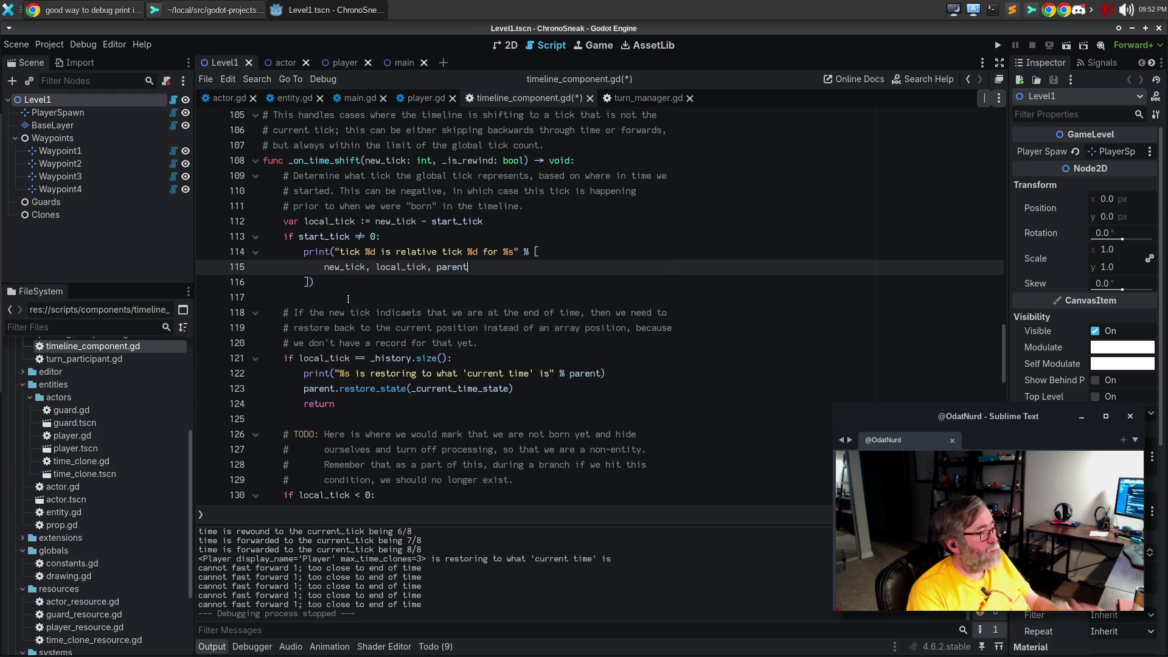
{"action": "key", "text": "Up"}
{"action": "key", "text": "Up"}
{"action": "key", "text": "Up"}
{"action": "key", "text": "End"}
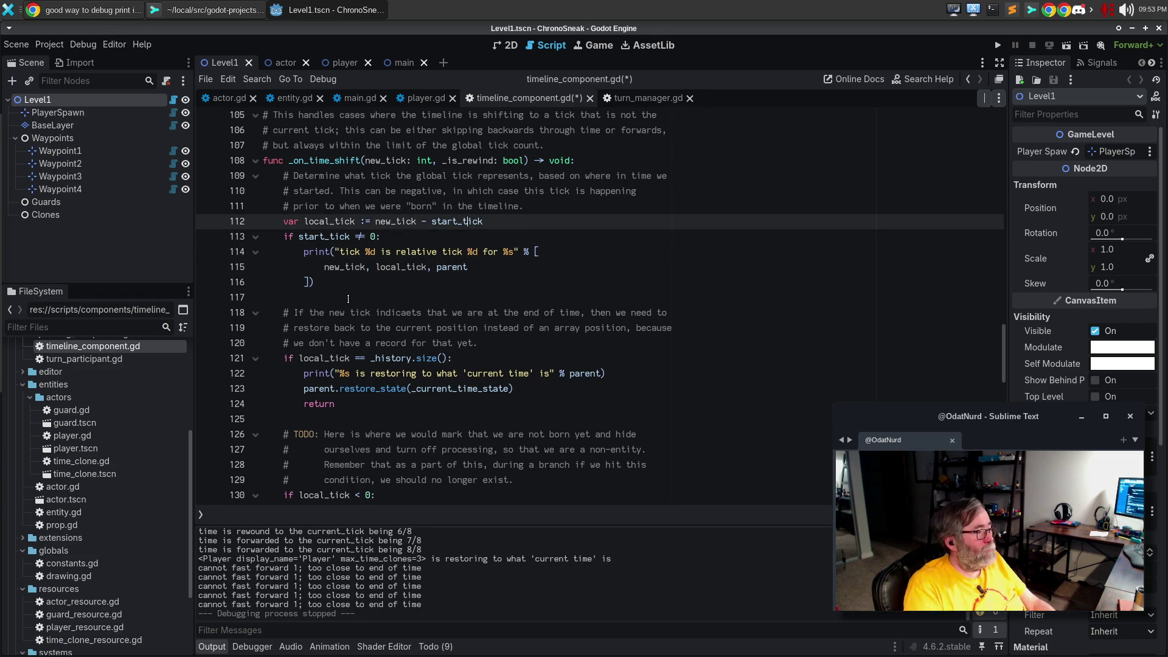
Add a two-line '# For debug purposes, whenever we trigger, report on what tick we think it is…' comment above the start_tick check, then save
{"action": "key", "text": "Return"}
{"action": "key", "text": "Return"}
{"action": "type", "text": "# Fopr d"}
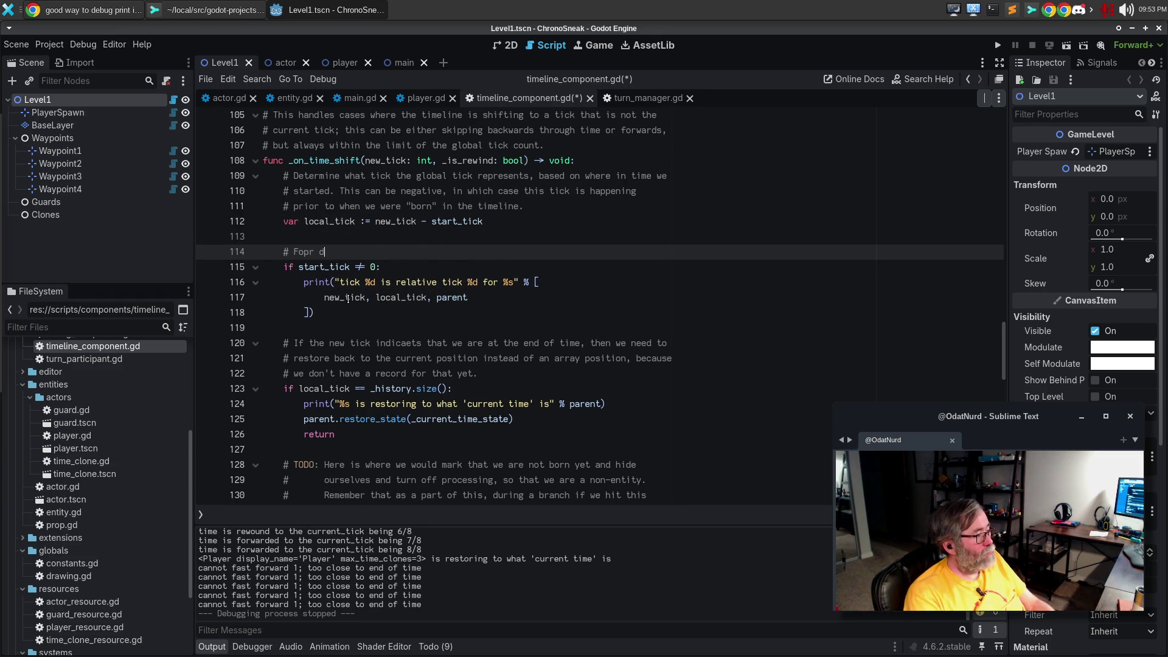
{"action": "key", "text": "BackSpace"}
{"action": "key", "text": "BackSpace"}
{"action": "key", "text": "BackSpace"}
{"action": "key", "text": "BackSpace"}
{"action": "type", "text": "r debug purpos"}
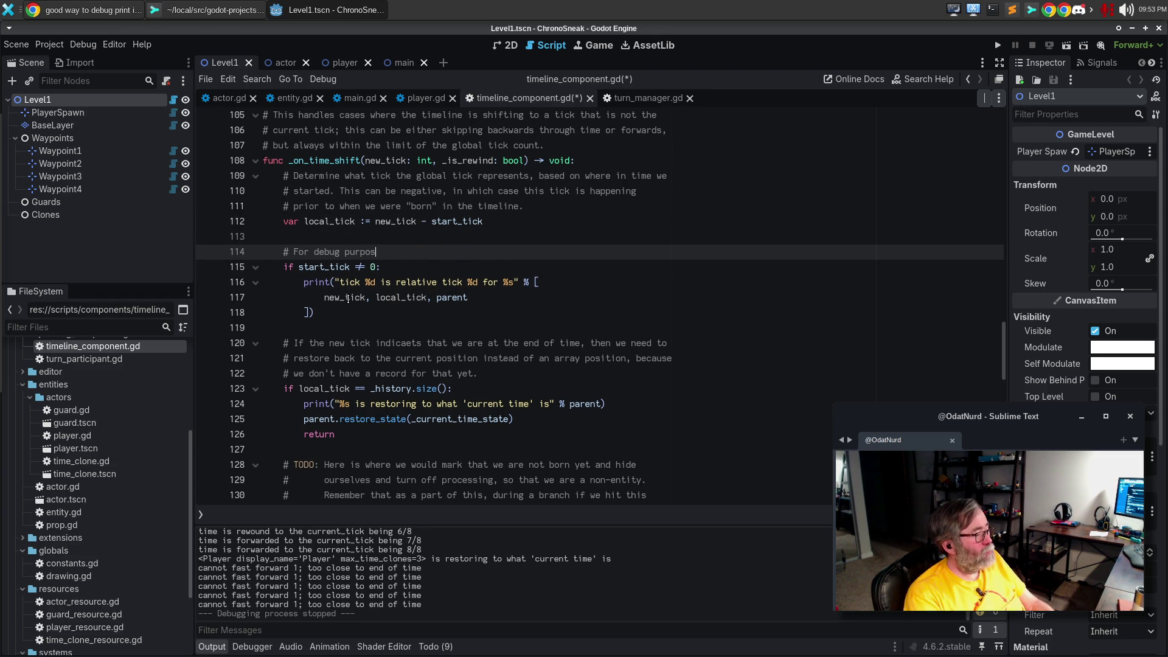
{"action": "type", "text": "es, whenever we trig"}
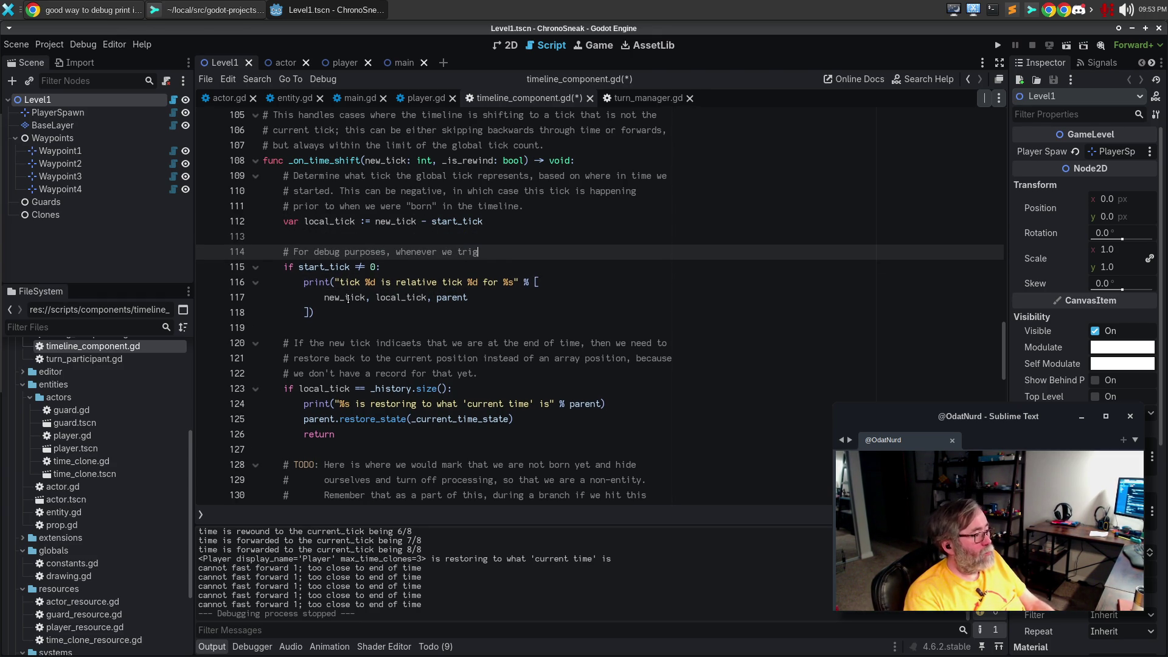
{"action": "type", "text": "ger, report on what t"}
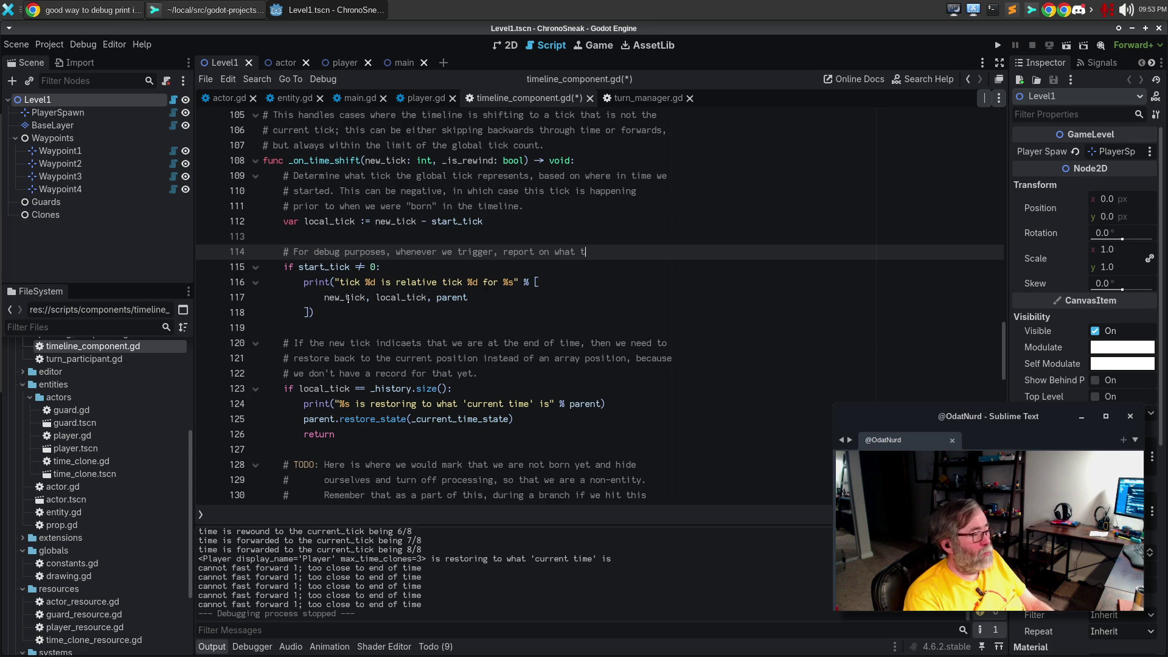
{"action": "type", "text": "ick we think it"}
{"action": "key", "text": "Return"}
{"action": "type", "text": "# "}
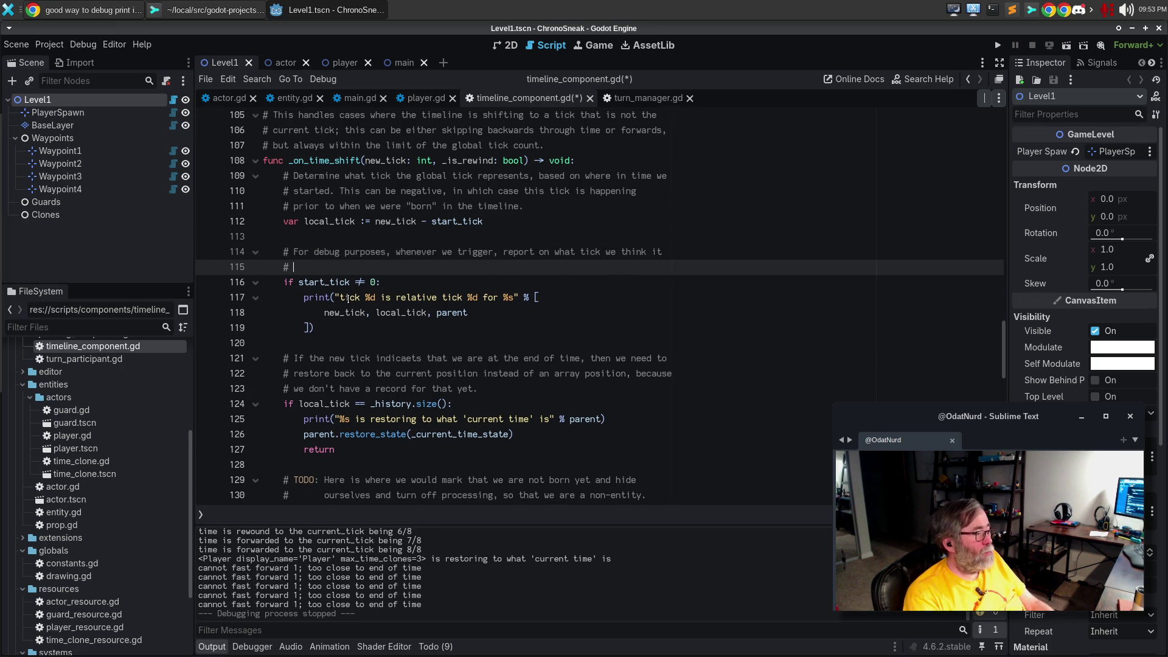
{"action": "type", "text": "is, if w"}
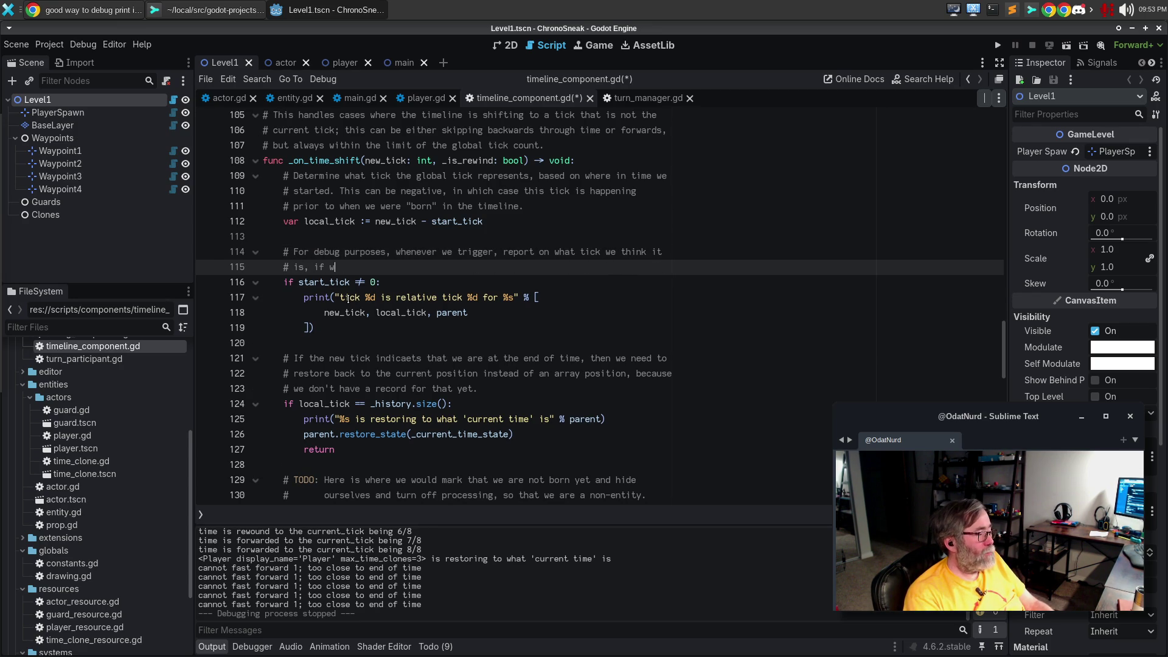
{"action": "type", "text": "e didn't start when time started."}
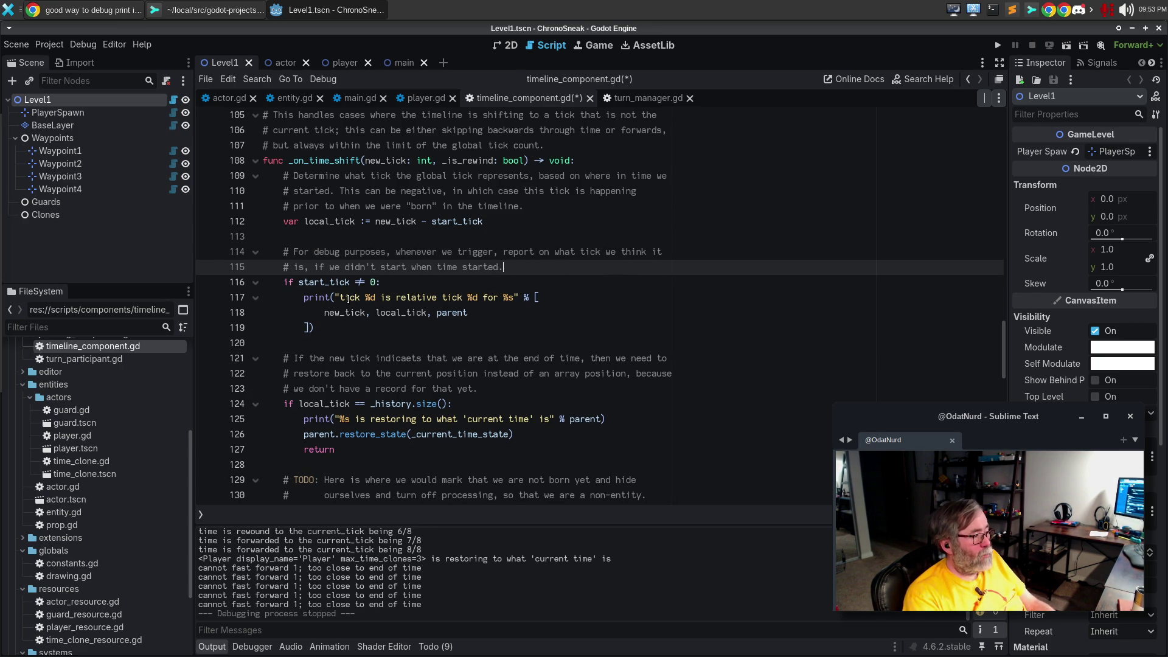
{"action": "key", "text": "ctrl+s"}
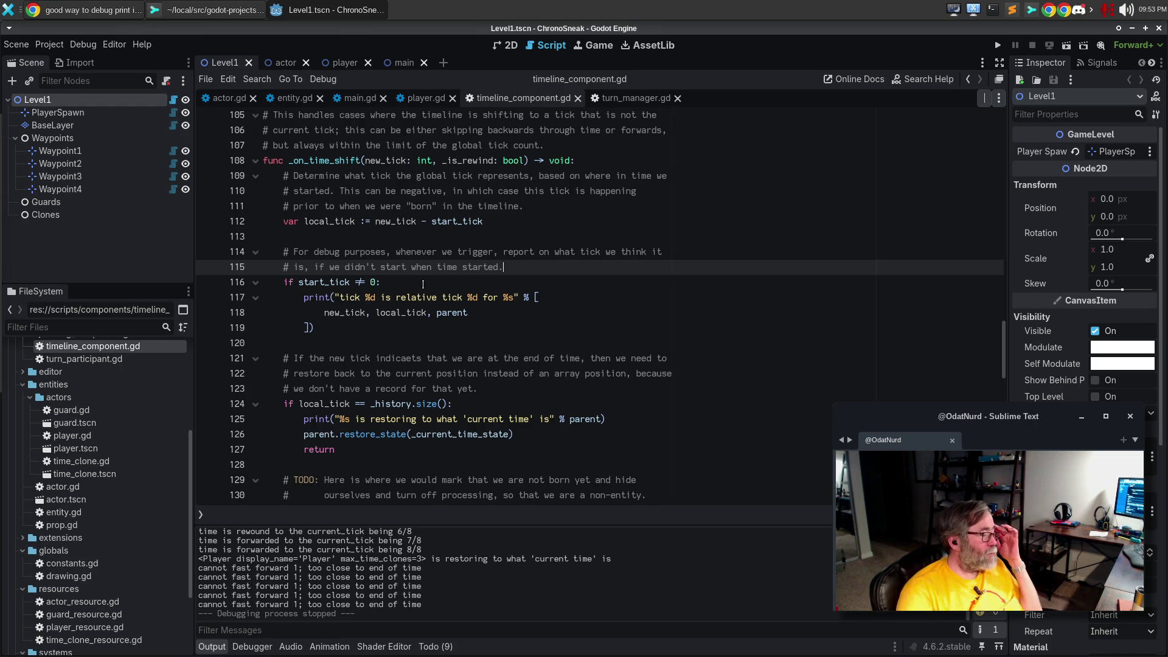
{"action": "scroll", "coordinate": [431, 282], "scroll_direction": "down", "scroll_amount": 2}
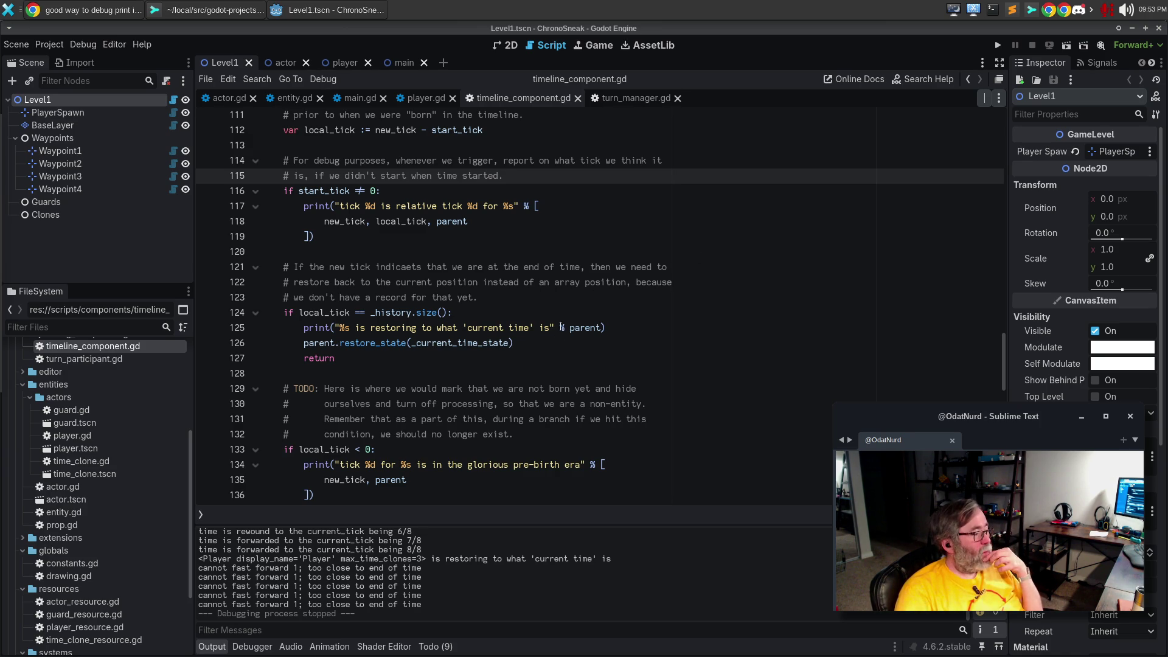
{"action": "key", "text": "Down"}
{"action": "key", "text": "Down"}
{"action": "key", "text": "Down"}
{"action": "scroll", "coordinate": [564, 313], "scroll_direction": "down", "scroll_amount": 1}
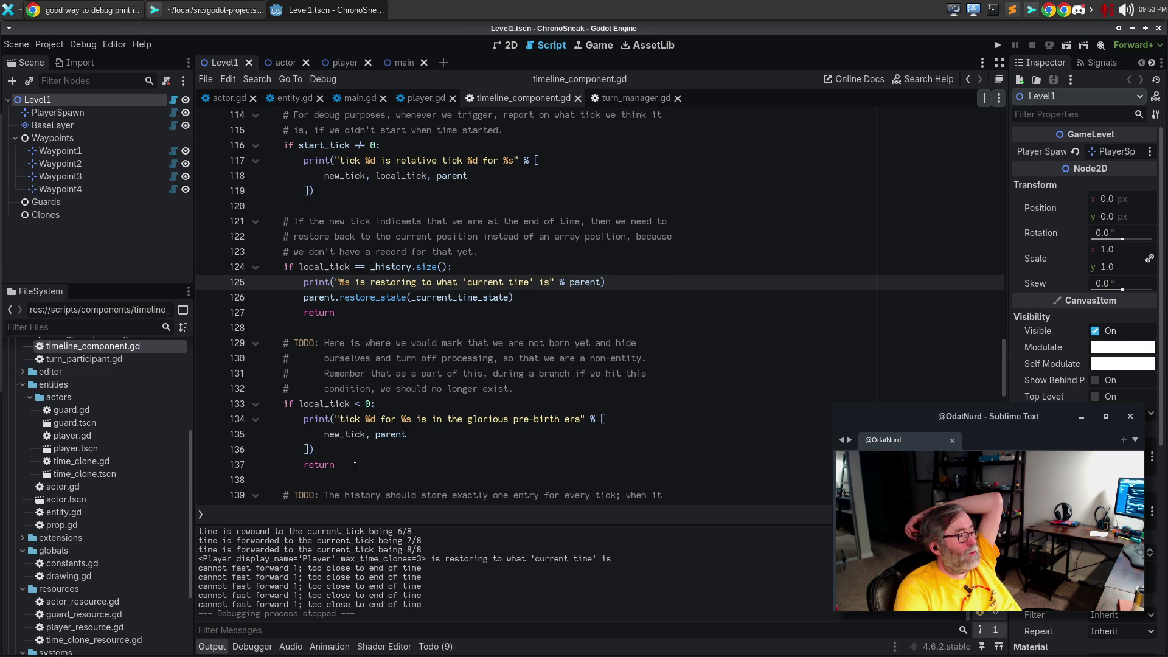
{"action": "mouse_move", "coordinate": [352, 467]}
{"action": "left_mouse_down"}
{"action": "mouse_move", "coordinate": [286, 359]}
{"action": "mouse_move", "coordinate": [174, 333]}
{"action": "left_mouse_up"}
{"action": "key", "text": "alt+Up"}
{"action": "key", "text": "alt+Up"}
{"action": "key", "text": "alt+Up"}
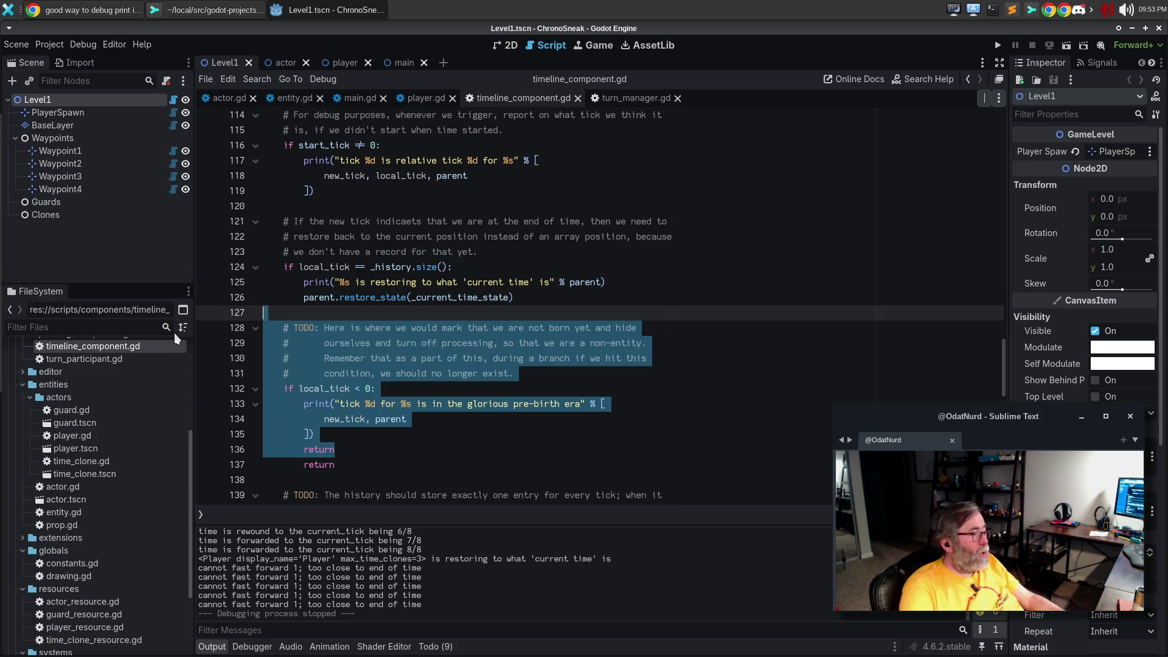
{"action": "key", "text": "alt+Up"}
{"action": "key", "text": "alt+Up"}
{"action": "key", "text": "alt+Up"}
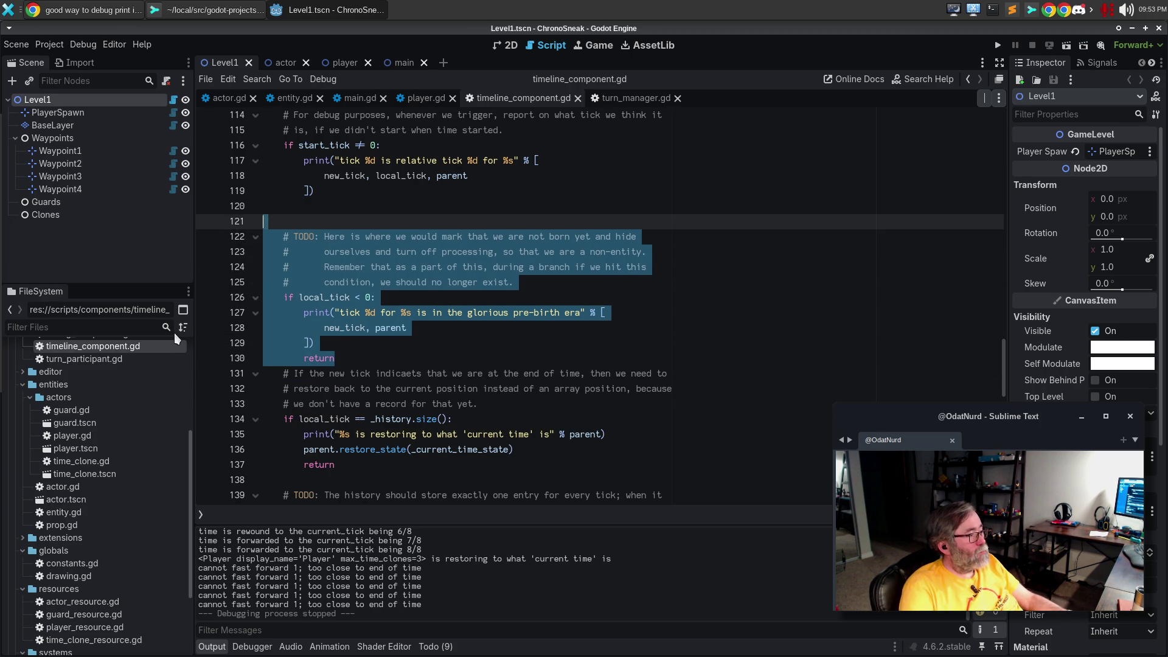
{"action": "left_click", "coordinate": [488, 276]}
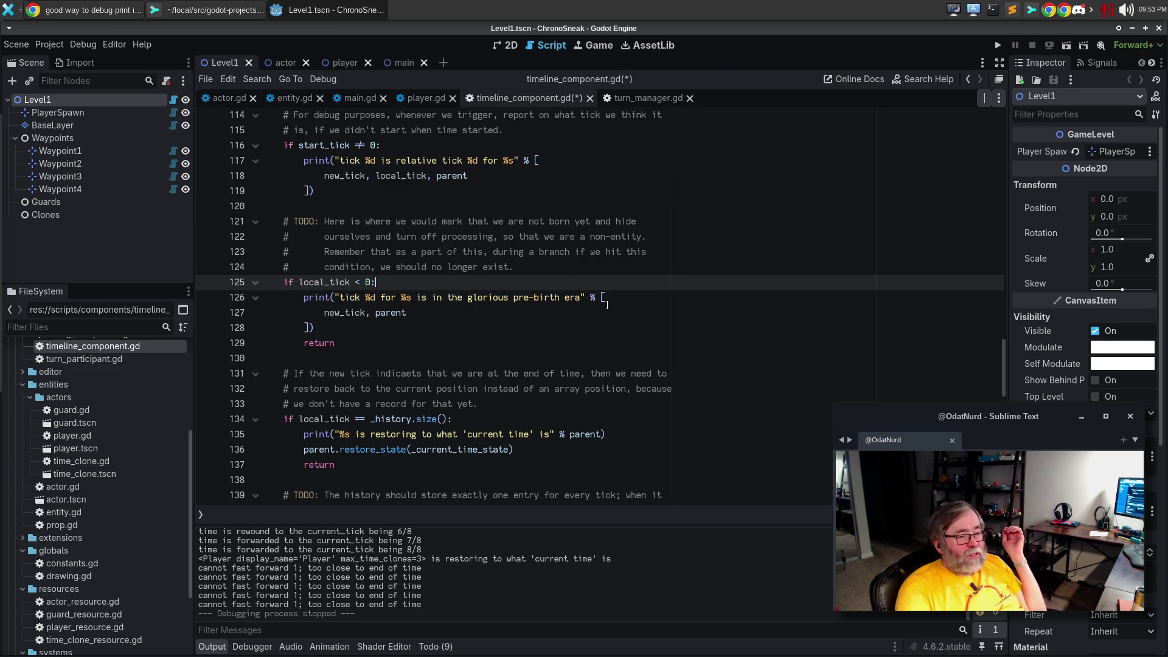
{"action": "left_click", "coordinate": [520, 423]}
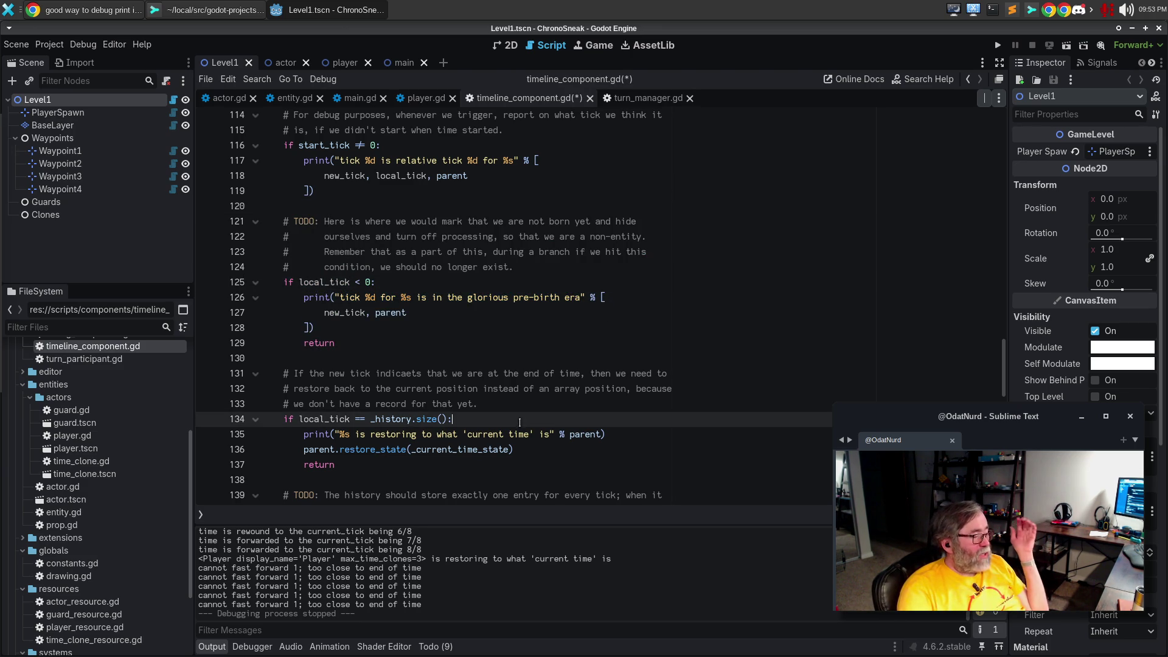
{"action": "scroll", "coordinate": [484, 452], "scroll_direction": "down", "scroll_amount": 2}
{"action": "left_click", "coordinate": [401, 377]}
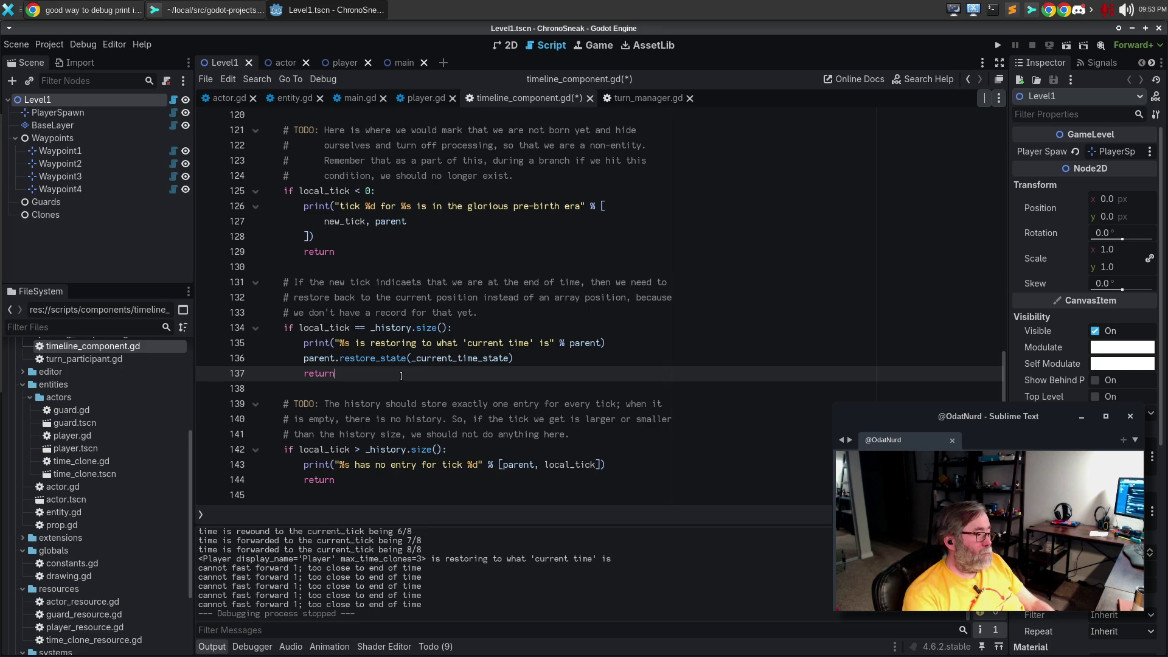
{"action": "scroll", "coordinate": [409, 382], "scroll_direction": "down", "scroll_amount": 1}
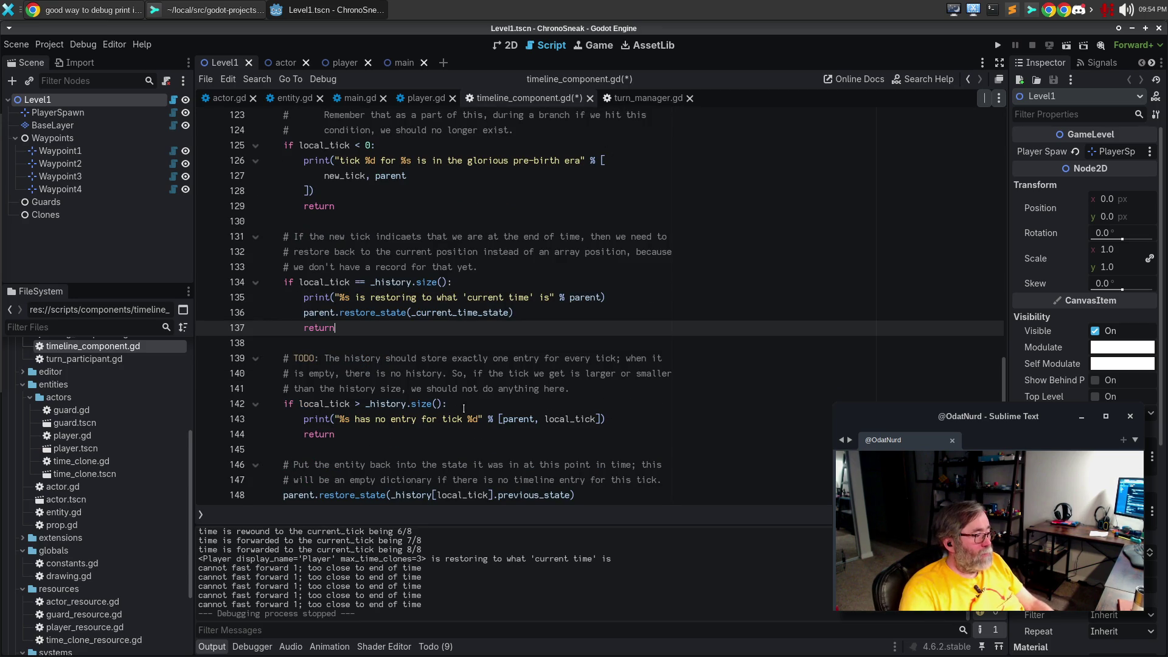
{"action": "left_click", "coordinate": [468, 344]}
{"action": "key", "text": "Return"}
{"action": "type", "text": "# If the local tick is bigger than the history size, then this is a tick"}
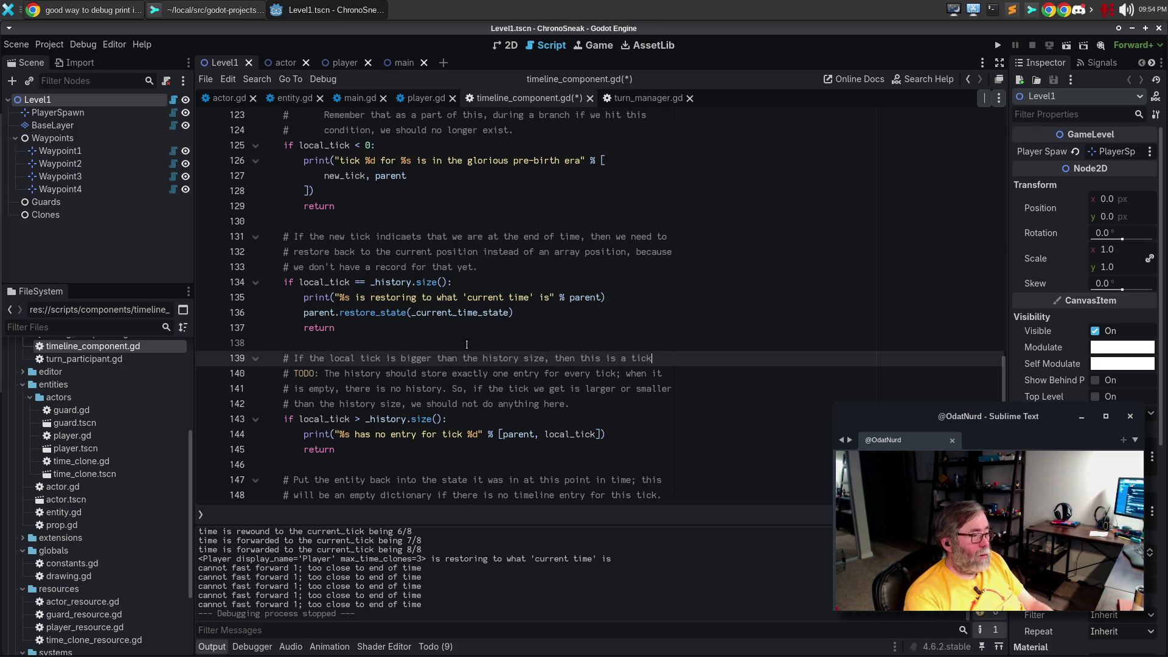
{"action": "key", "text": "Return"}
{"action": "type", "text": "# that is in our future and we"}
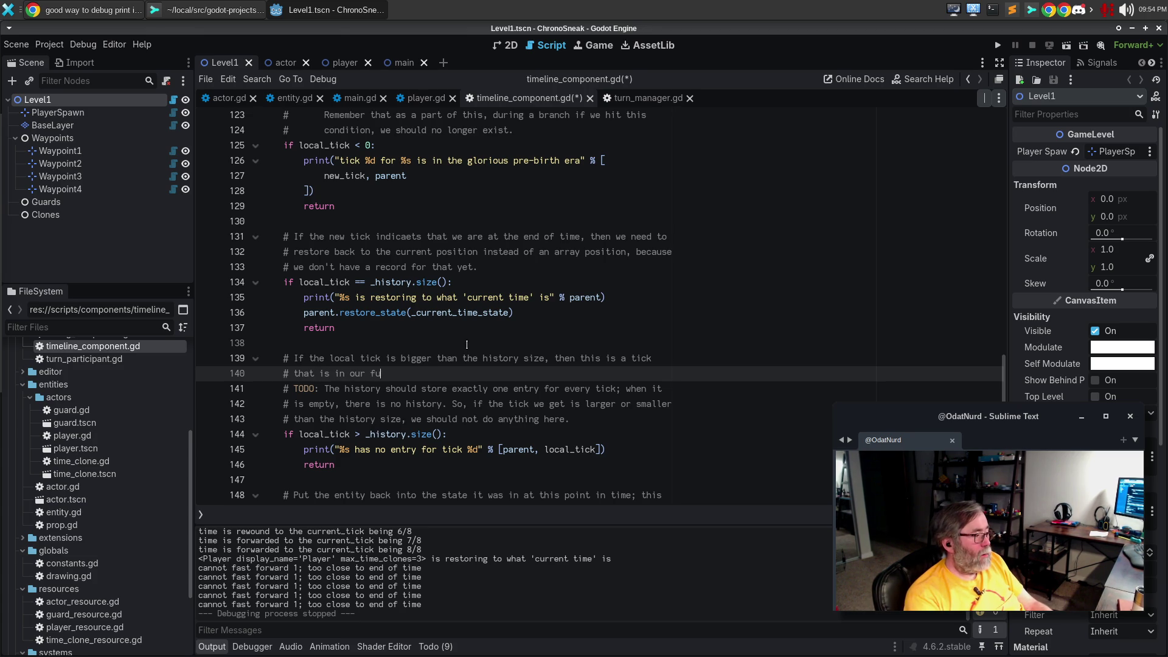
{"action": "key", "text": "ctrl+BackSpace"}
{"action": "key", "text": "ctrl+BackSpace"}
{"action": "key", "text": "ctrl+BackSpace"}
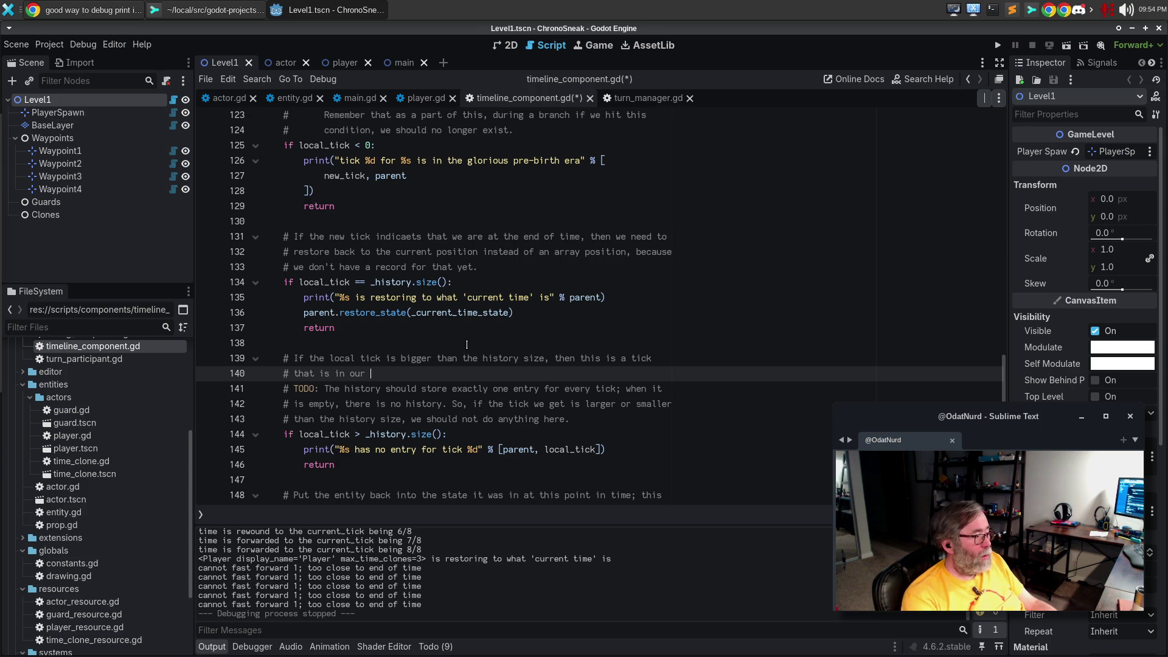
{"action": "key", "text": "Up"}
{"action": "key", "text": "shift+Down"}
{"action": "key", "text": "shift+Down"}
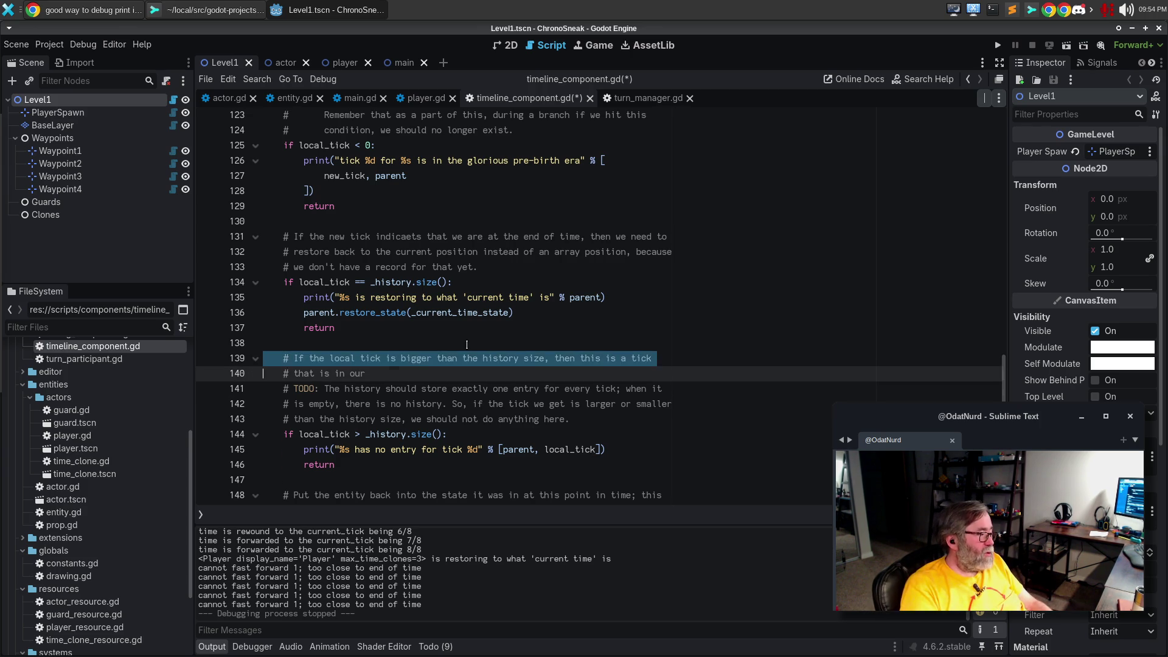
{"action": "key", "text": "Delete"}
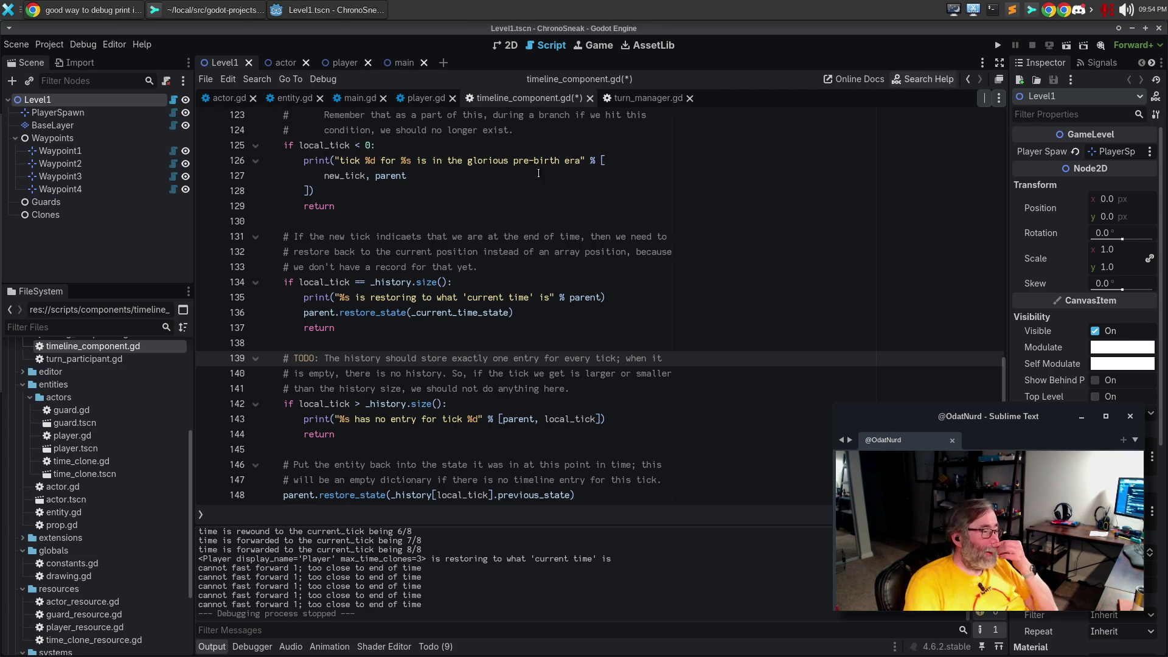
Paste the local_tick calculation and debug print into _on_timeline_branched, using diverged_tick instead of new_tick
{"action": "scroll", "coordinate": [369, 251], "scroll_direction": "up", "scroll_amount": 3}
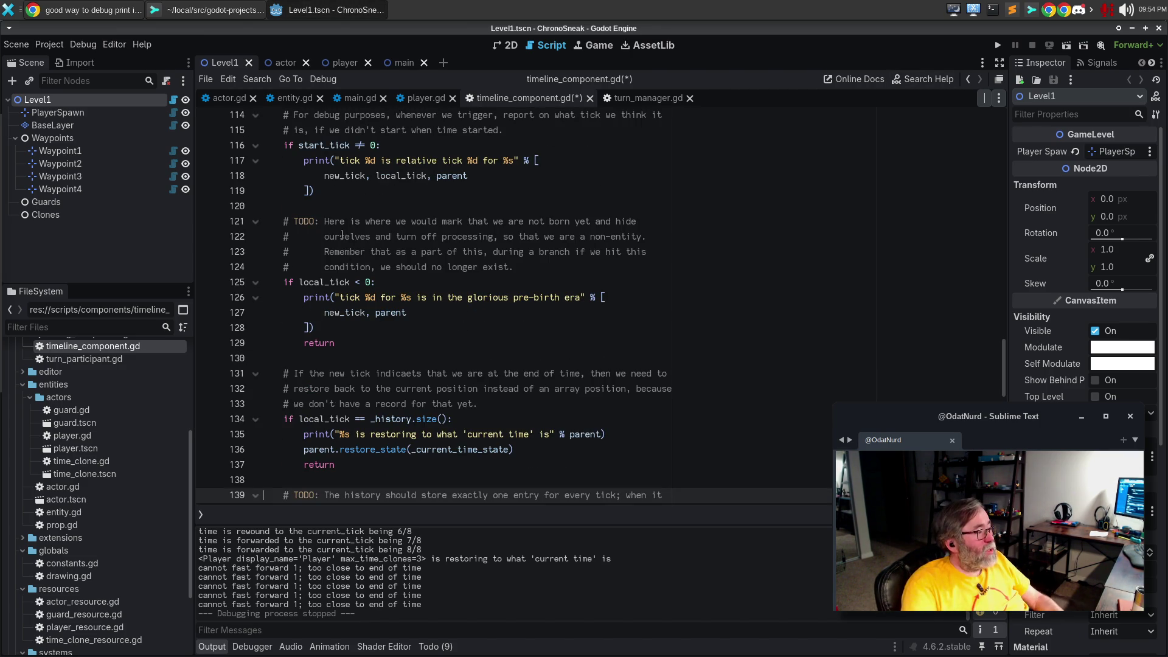
{"action": "scroll", "coordinate": [340, 224], "scroll_direction": "up", "scroll_amount": 3}
{"action": "mouse_move", "coordinate": [337, 329]}
{"action": "left_mouse_down"}
{"action": "mouse_move", "coordinate": [292, 298]}
{"action": "mouse_move", "coordinate": [255, 206]}
{"action": "mouse_move", "coordinate": [224, 175]}
{"action": "left_mouse_up"}
{"action": "key", "text": "ctrl+c"}
{"action": "scroll", "coordinate": [645, 353], "scroll_direction": "down", "scroll_amount": 11}
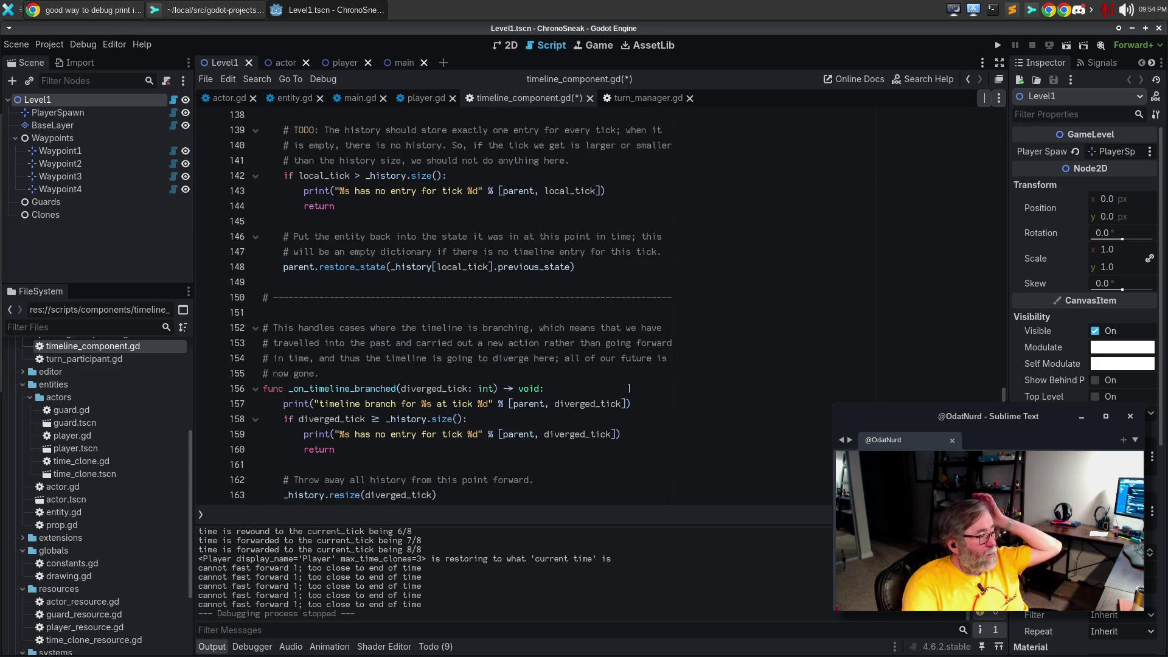
{"action": "left_click", "coordinate": [634, 389]}
{"action": "key", "text": "Return"}
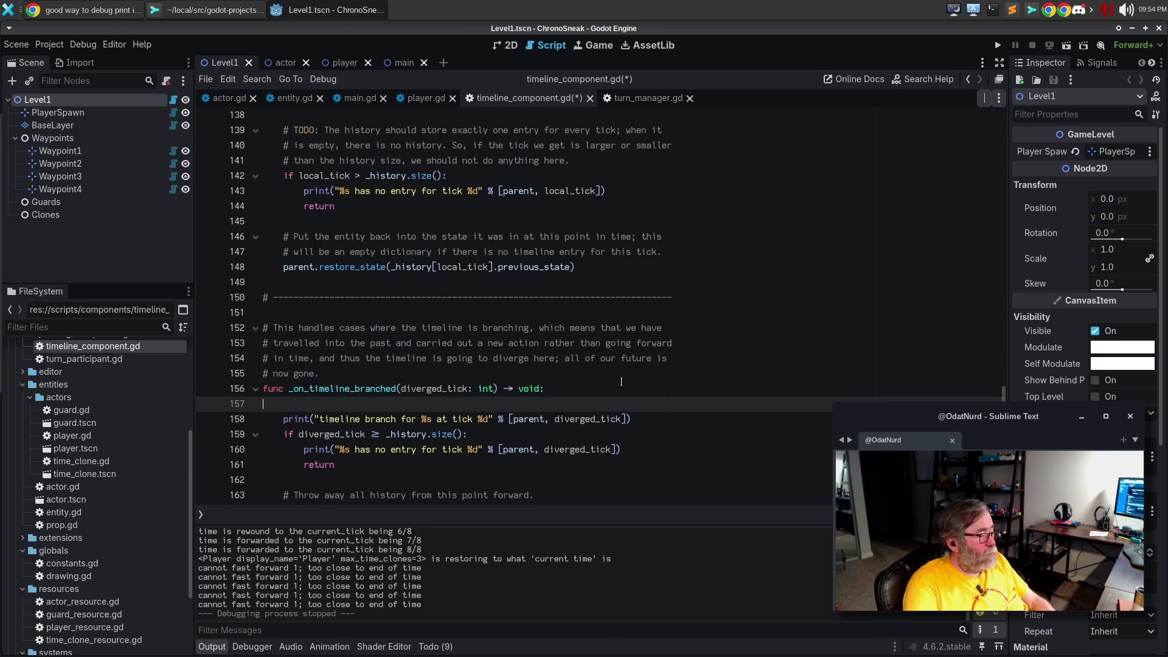
{"action": "key", "text": "ctrl+v"}
{"action": "key", "text": "Return"}
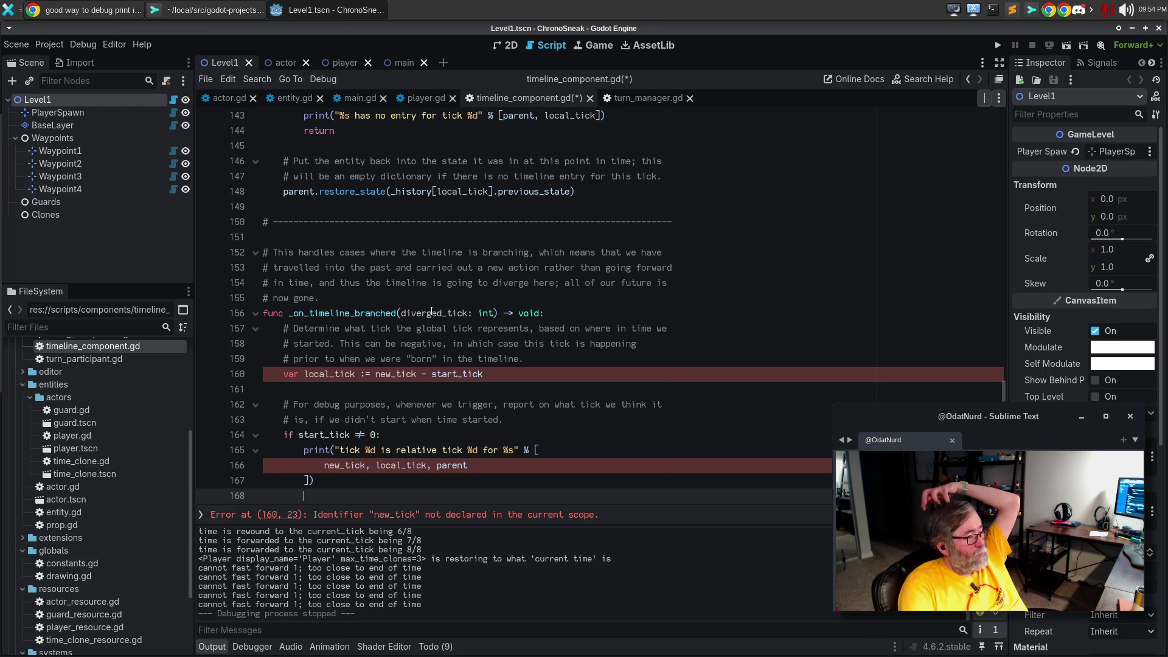
{"action": "double_click", "coordinate": [434, 313]}
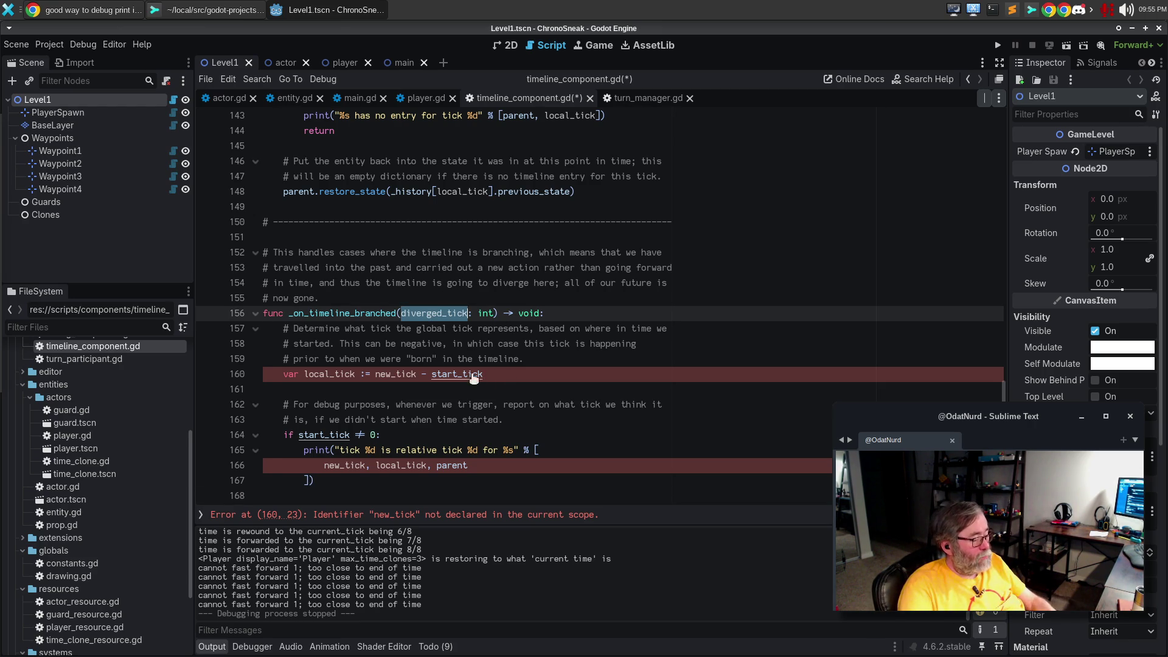
{"action": "scroll", "coordinate": [398, 315], "scroll_direction": "down", "scroll_amount": 1}
{"action": "double_click", "coordinate": [388, 329]}
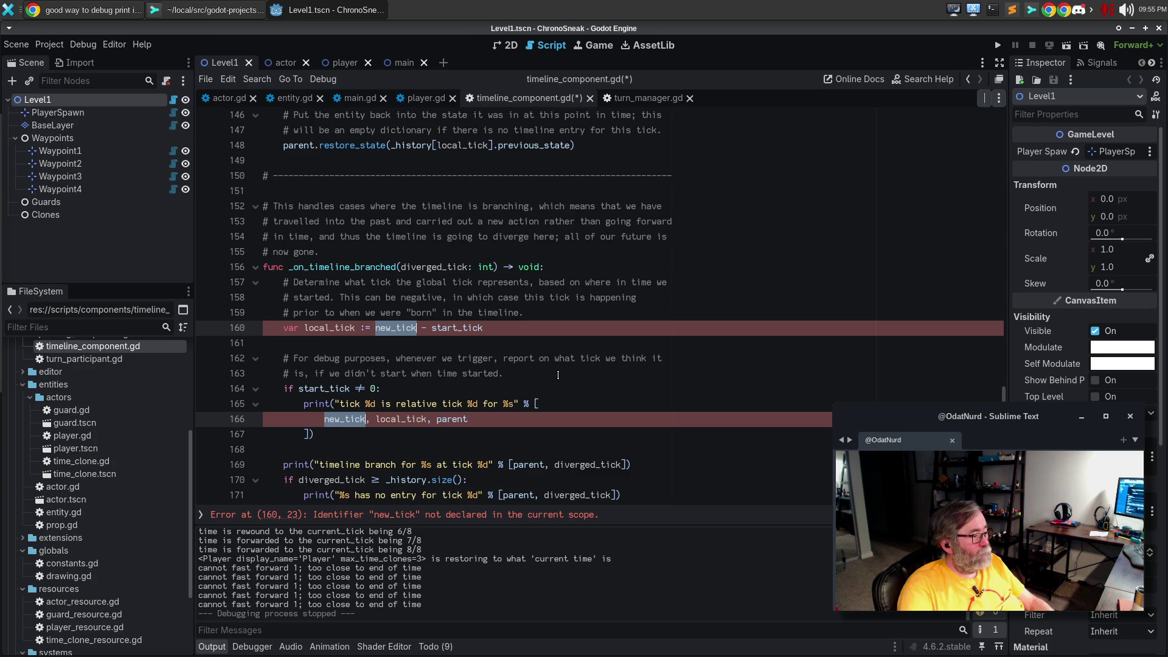
{"action": "type", "text": "diverged_tick"}
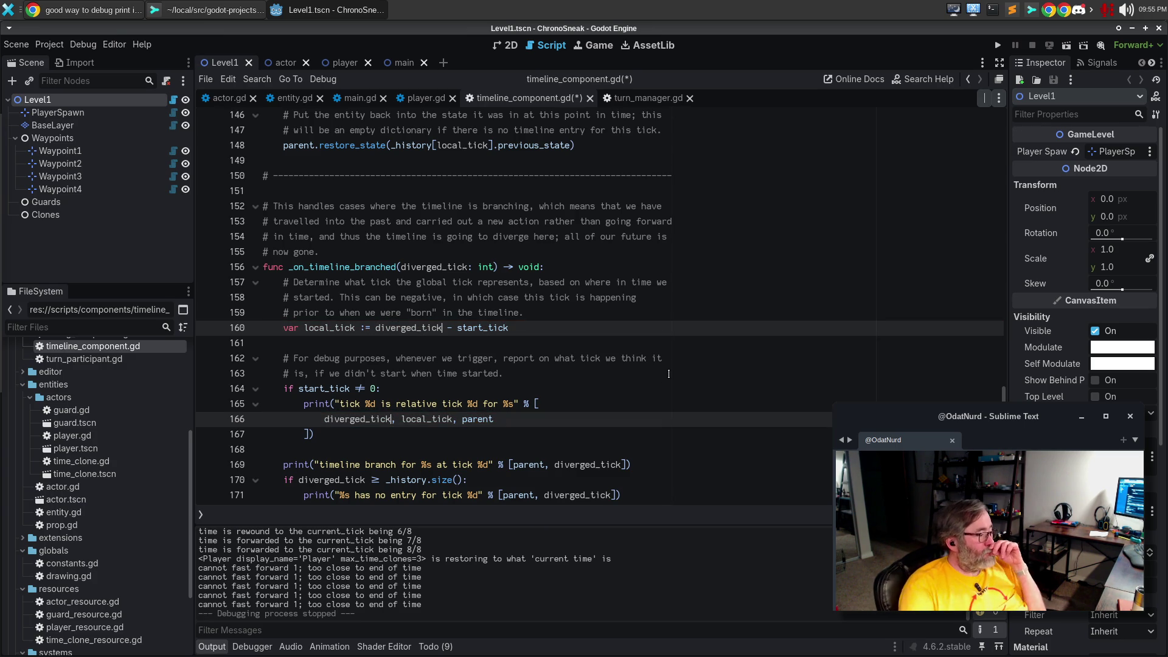
Change the later diverged_tick uses on lines 169–175 to local_tick, save, and run the game with F5
{"action": "scroll", "coordinate": [665, 371], "scroll_direction": "down", "scroll_amount": 1}
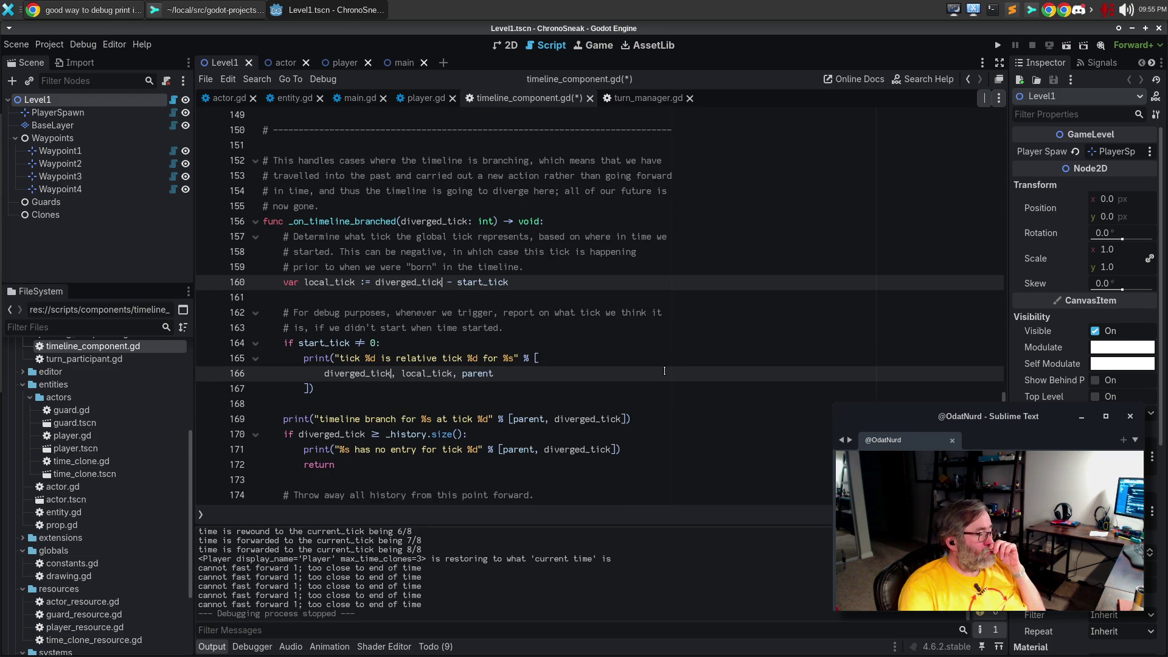
{"action": "double_click", "coordinate": [326, 284]}
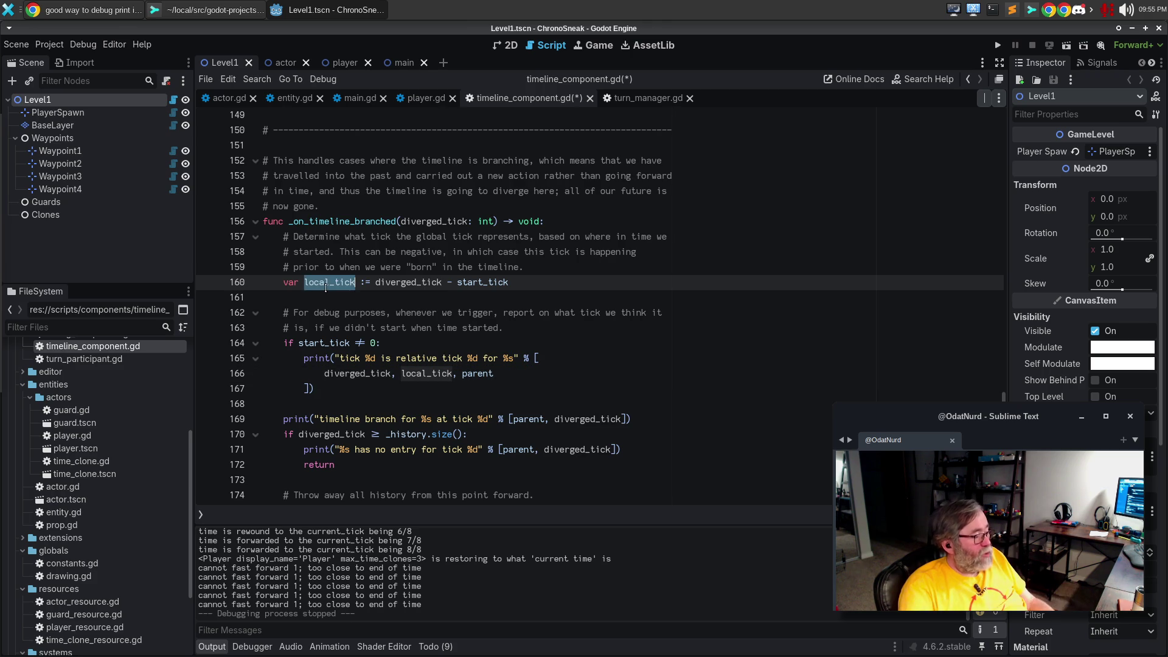
{"action": "scroll", "coordinate": [413, 277], "scroll_direction": "down", "scroll_amount": 2}
{"action": "double_click", "coordinate": [329, 342]}
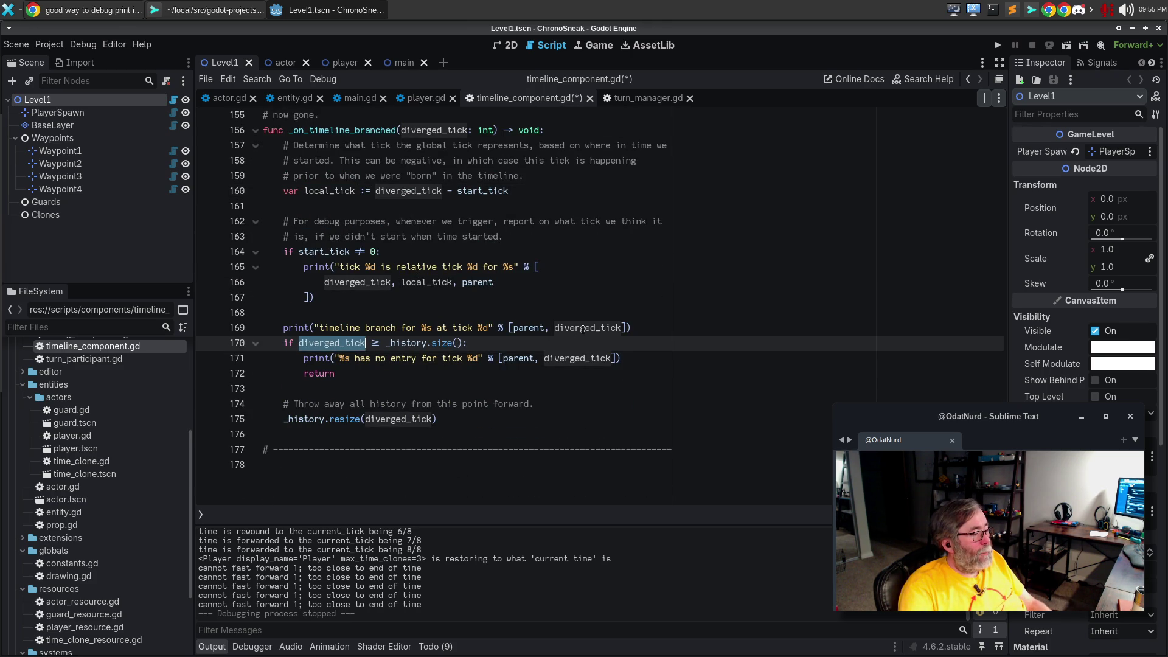
{"action": "double_click", "coordinate": [582, 328], "text": "alt"}
{"action": "double_click", "coordinate": [578, 358], "text": "alt"}
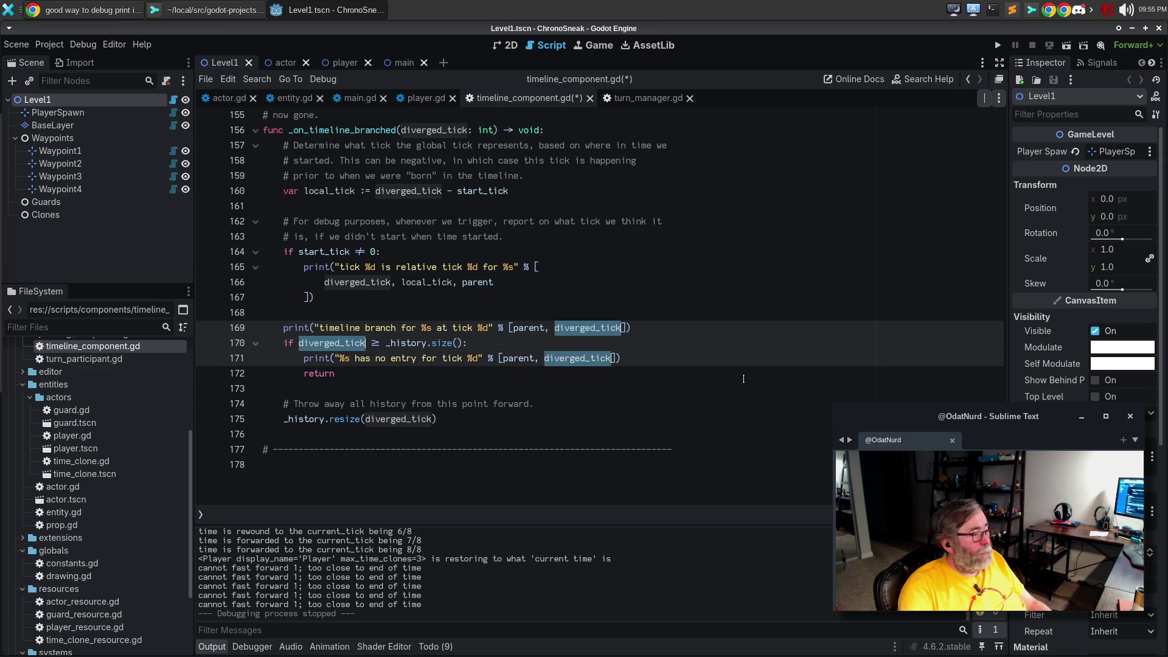
{"action": "key", "text": "ctrl+d"}
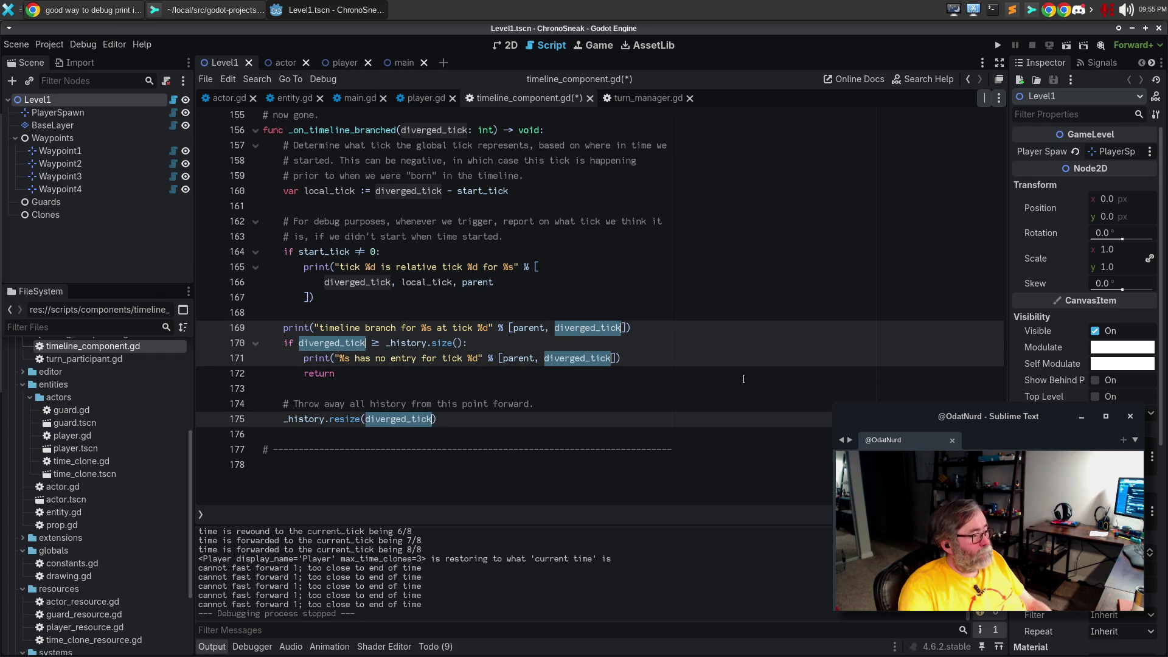
{"action": "type", "text": "local_tick"}
{"action": "key", "text": "Escape"}
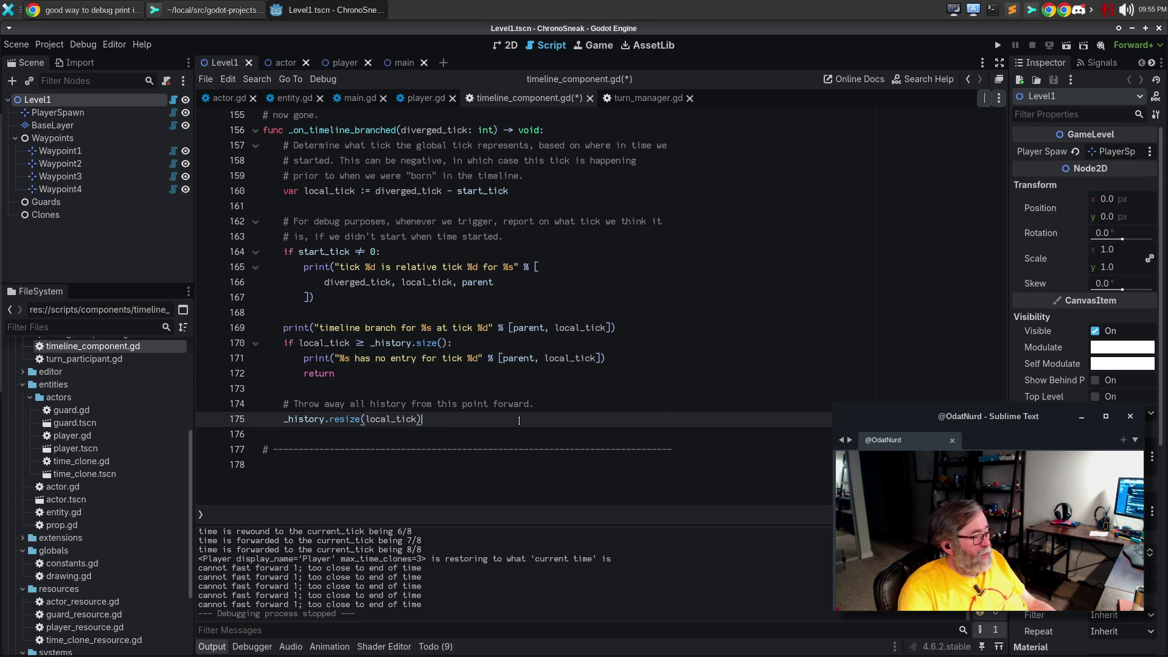
{"action": "key", "text": "ctrl+s"}
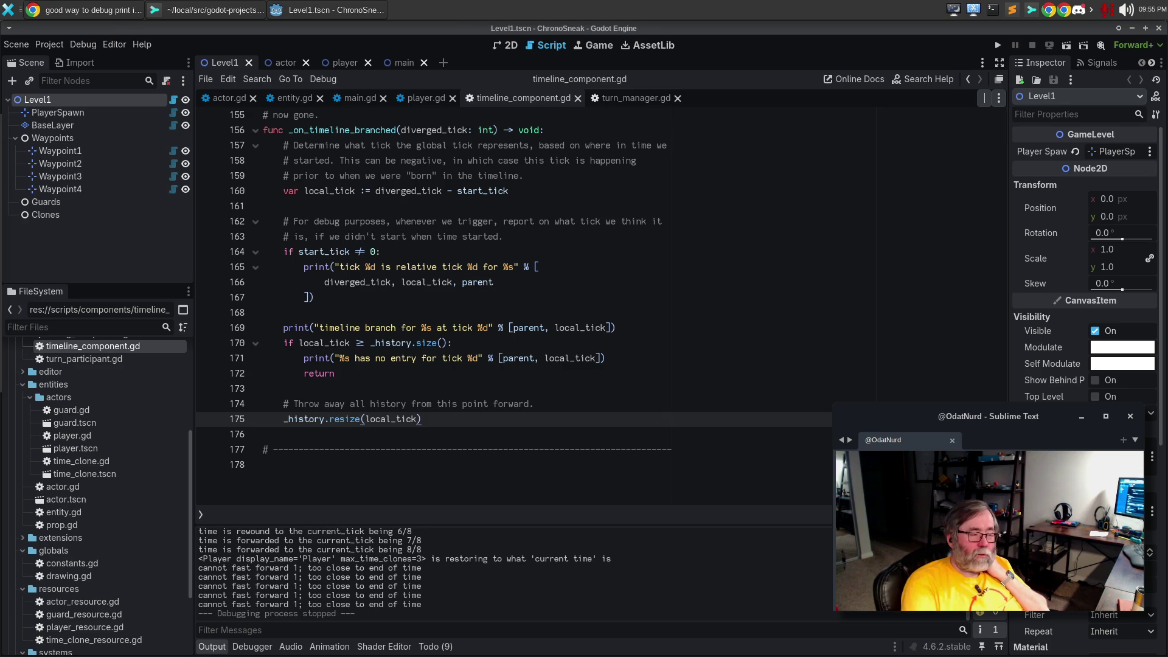
{"action": "left_click", "coordinate": [659, 328]}
{"action": "key", "text": "F5"}
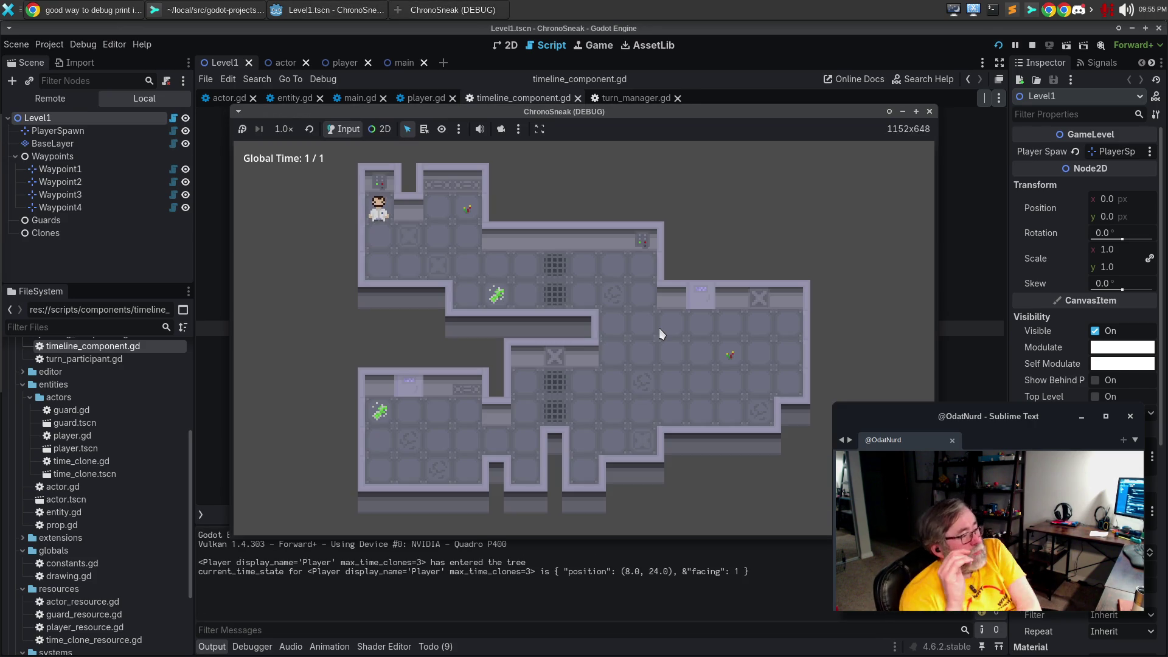
Walk the player down and right across the level with the arrow keys
{"action": "key", "text": "Down"}
{"action": "key", "text": "Down"}
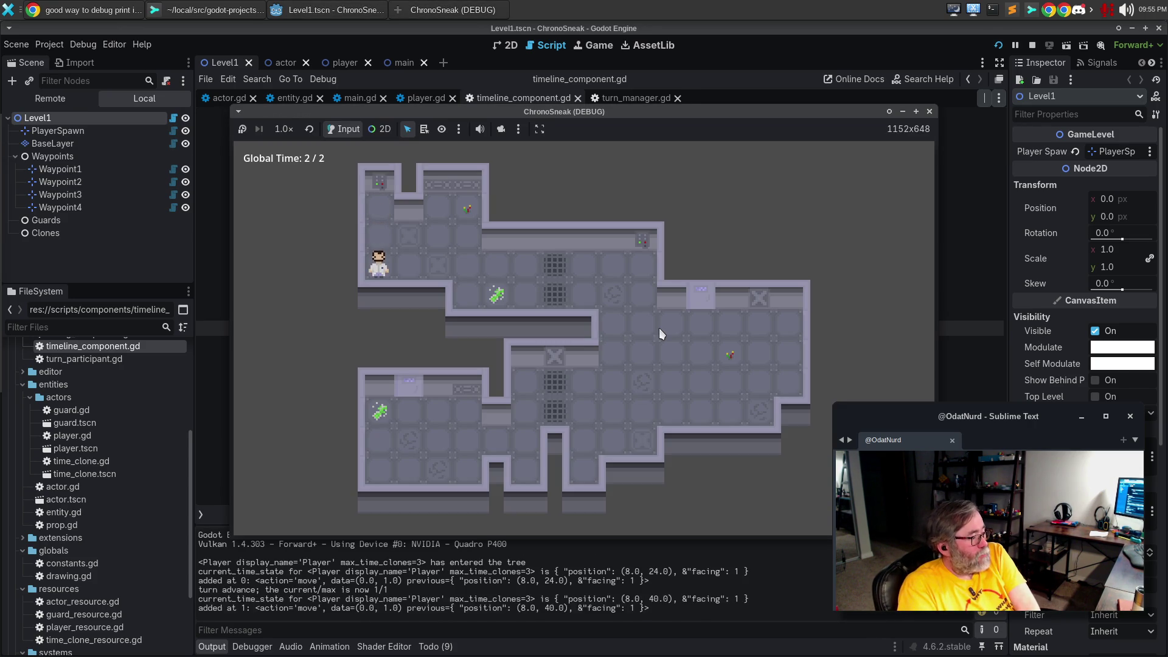
{"action": "key", "text": "Right"}
{"action": "key", "text": "Right"}
{"action": "key", "text": "Right"}
{"action": "key", "text": "Down"}
{"action": "key", "text": "Right"}
{"action": "key", "text": "Right"}
{"action": "key", "text": "Down"}
{"action": "key", "text": "Right"}
{"action": "key", "text": "Right"}
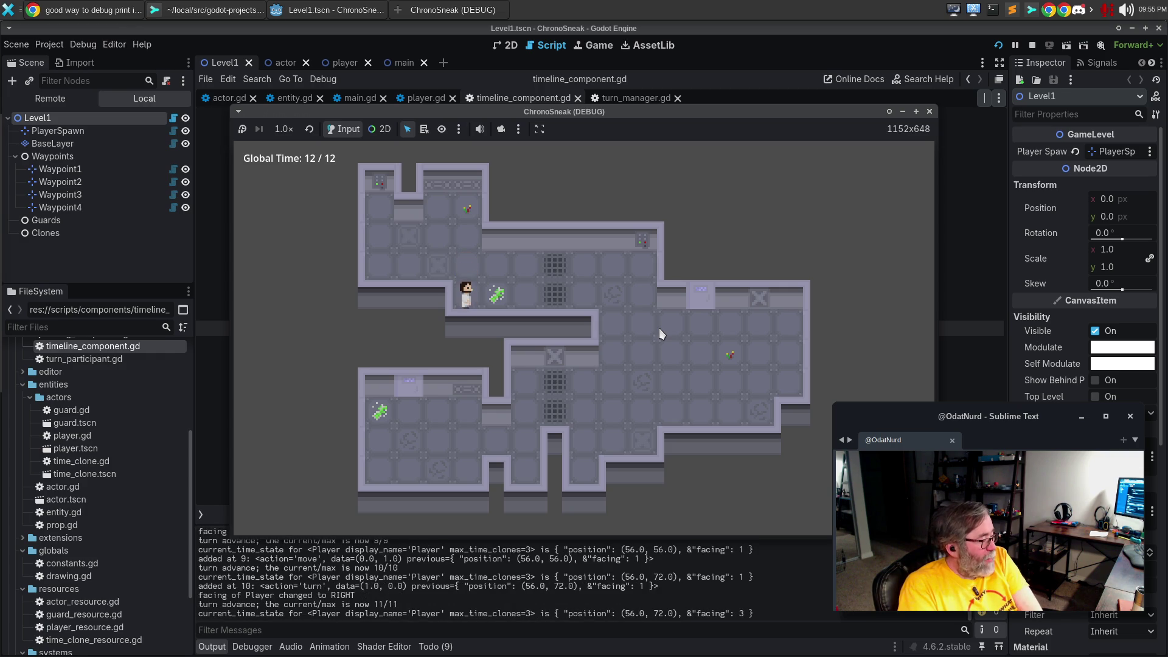
{"action": "key", "text": "Right"}
{"action": "key", "text": "Right"}
{"action": "key", "text": "Right"}
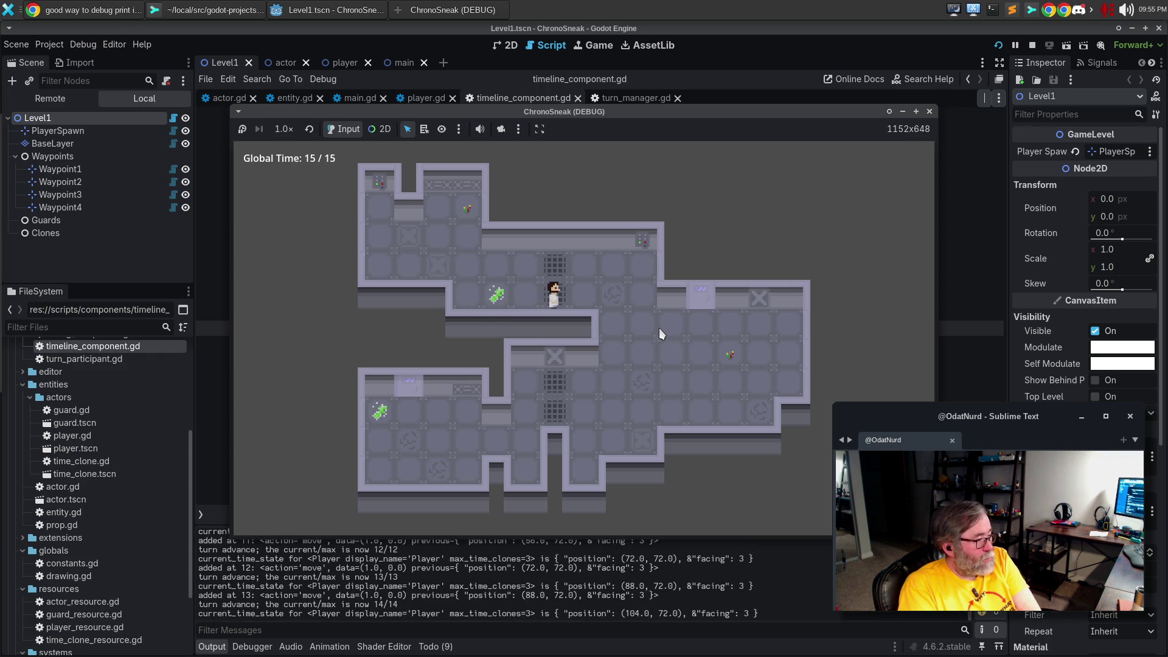
Rewind time to the start, fast-forward to the end, then rewind back to tick 6
{"action": "key", "text": "r"}
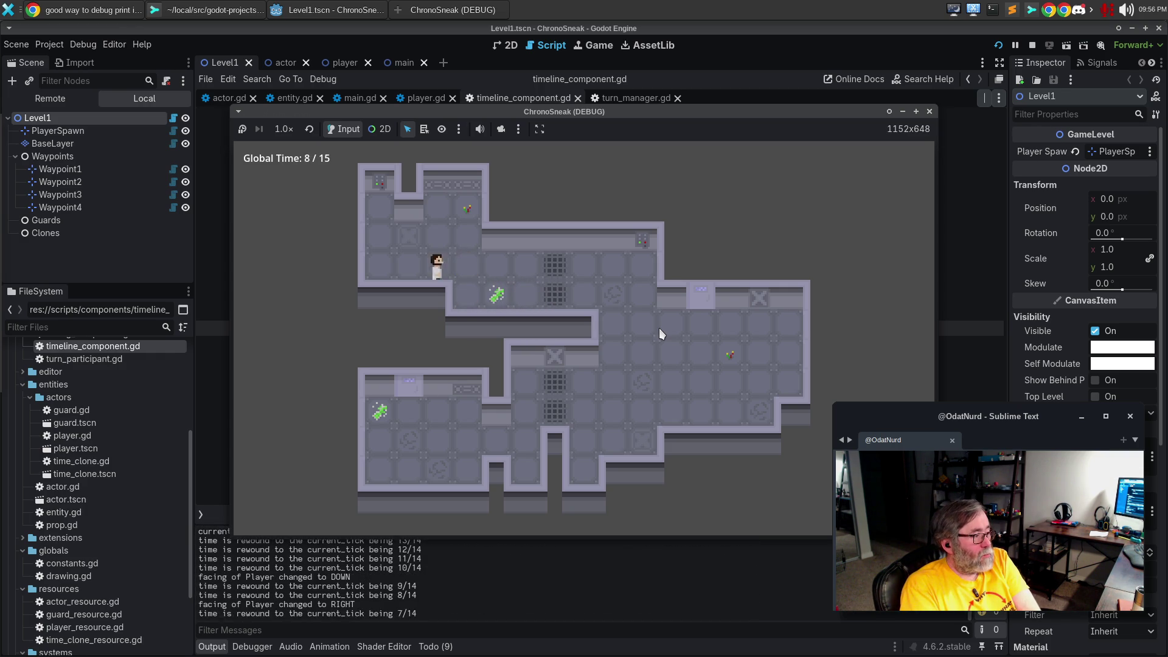
{"action": "key", "text": "r"}
{"action": "key", "text": "r"}
{"action": "key", "text": "r"}
{"action": "key", "text": "f"}
{"action": "key", "text": "f"}
{"action": "key", "text": "f"}
{"action": "key", "text": "f"}
{"action": "key", "text": "f"}
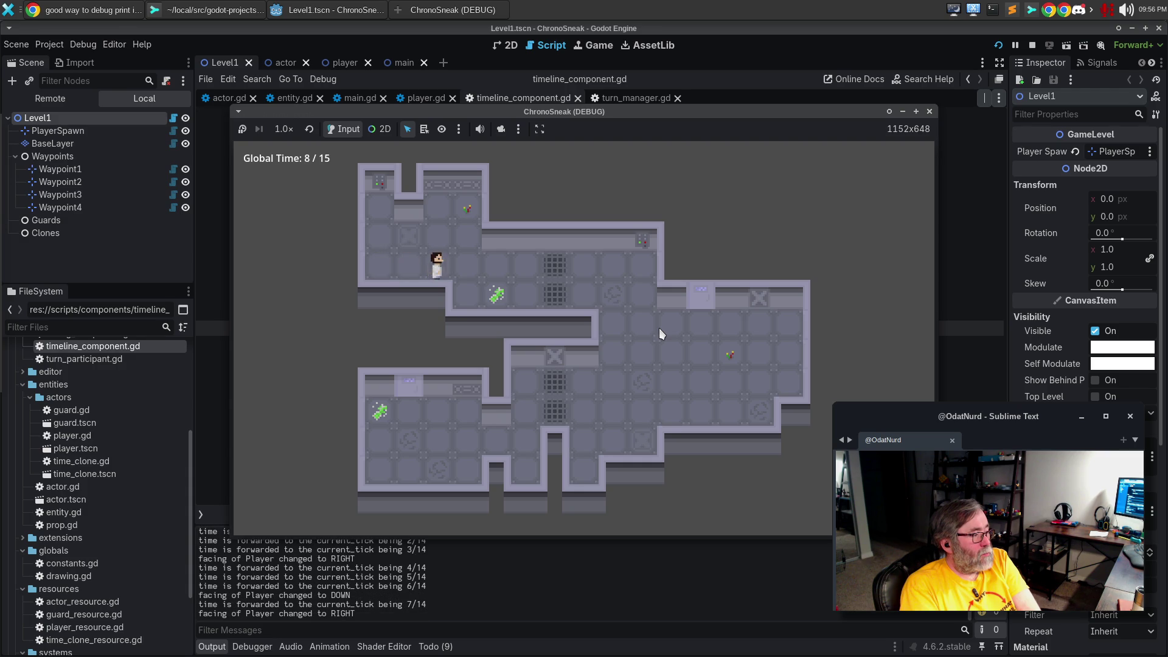
{"action": "key", "text": "f"}
{"action": "key", "text": "f"}
{"action": "key", "text": "f"}
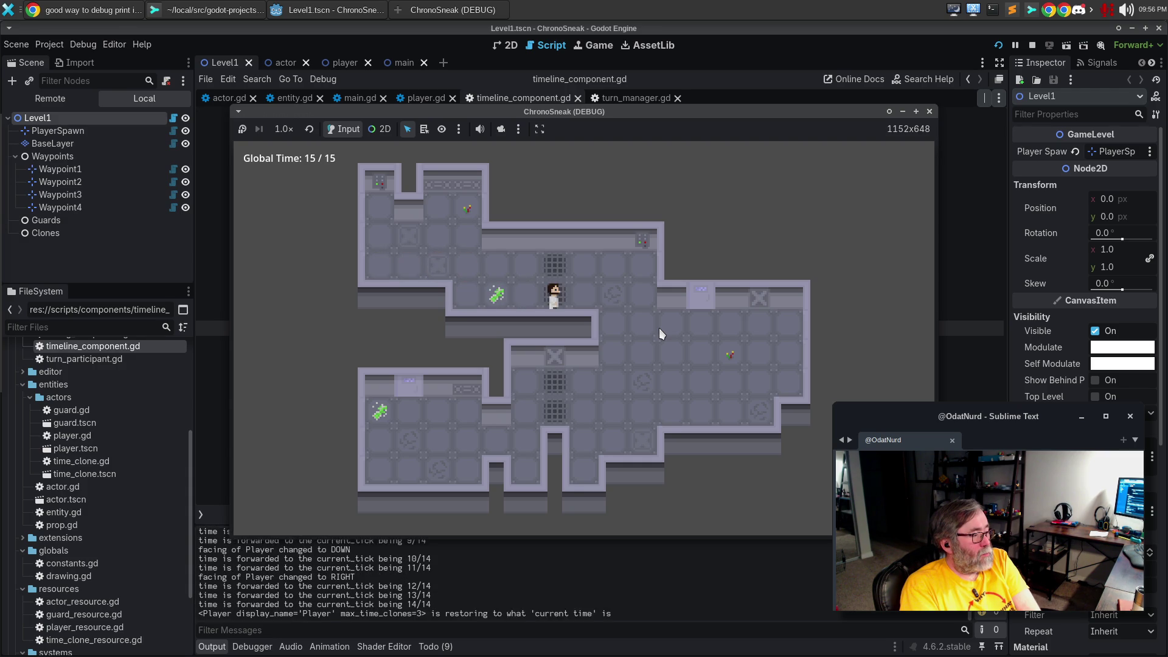
{"action": "key", "text": "r"}
{"action": "key", "text": "r"}
{"action": "key", "text": "r"}
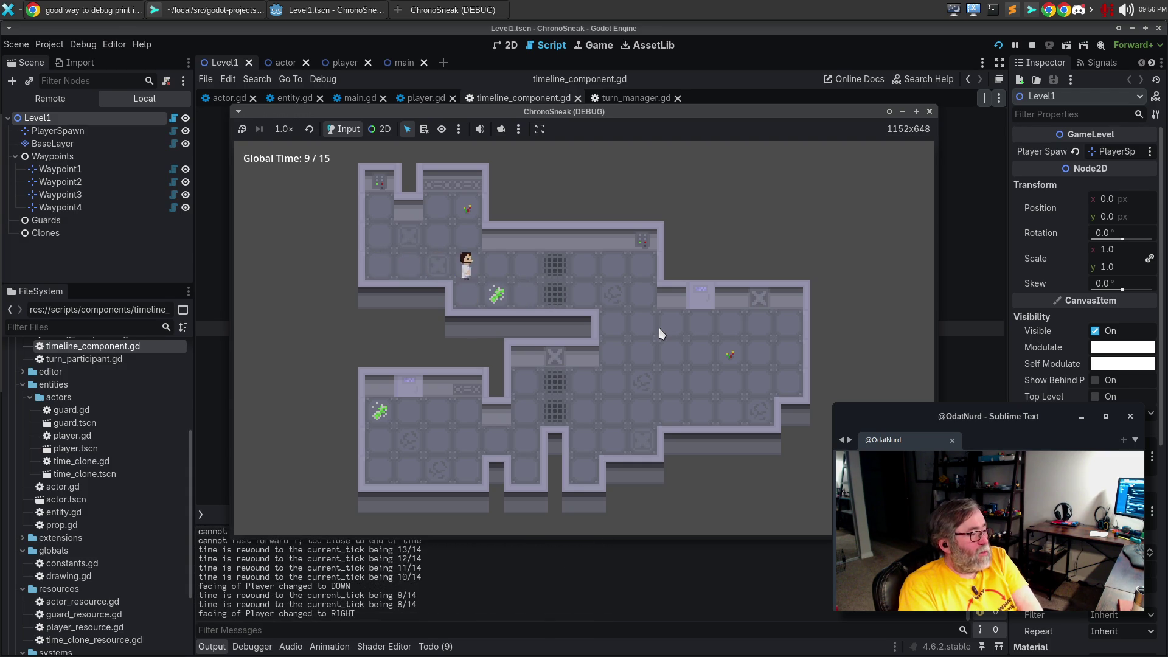
{"action": "key", "text": "r"}
Branch the timeline with new right and down moves, then rewind to the first tick
{"action": "key", "text": "d"}
{"action": "key", "text": "s"}
{"action": "key", "text": "s"}
{"action": "key", "text": "d"}
{"action": "key", "text": "d"}
{"action": "key", "text": "d"}
{"action": "key", "text": "d"}
{"action": "key", "text": "d"}
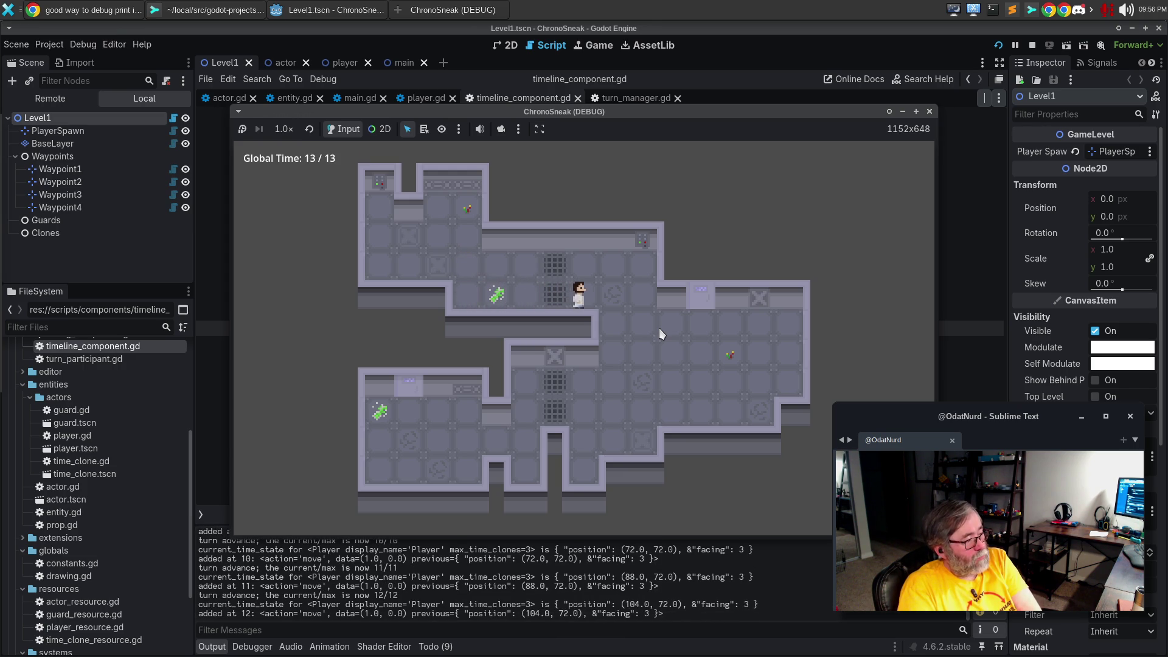
{"action": "key", "text": "r"}
{"action": "key", "text": "r"}
{"action": "key", "text": "r"}
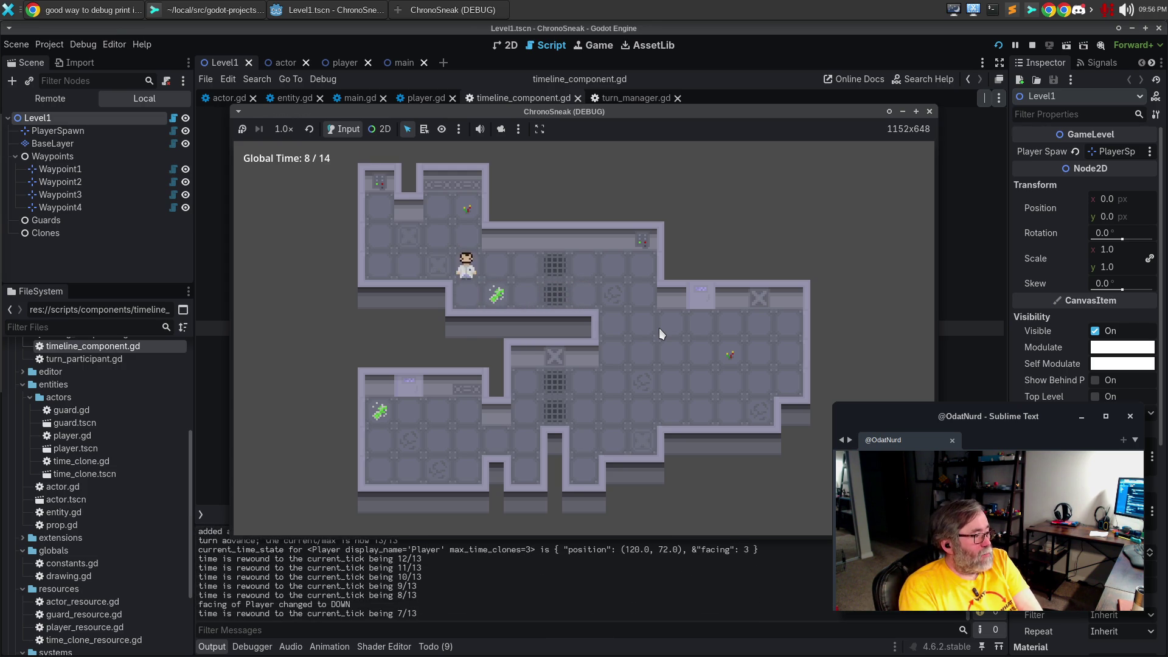
{"action": "key", "text": "r"}
{"action": "key", "text": "r"}
{"action": "key", "text": "r"}
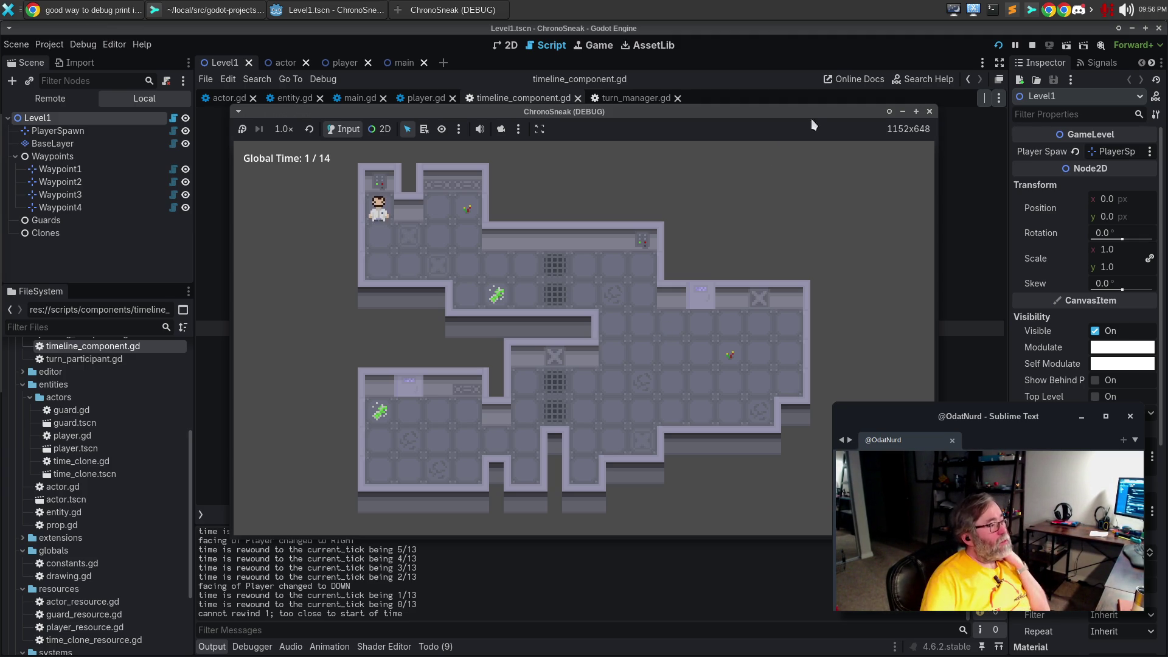
Close the game and review the timeline_component.gd changes in Sublime Merge's Working Directory
{"action": "left_click", "coordinate": [930, 112]}
{"action": "left_click", "coordinate": [213, 9]}
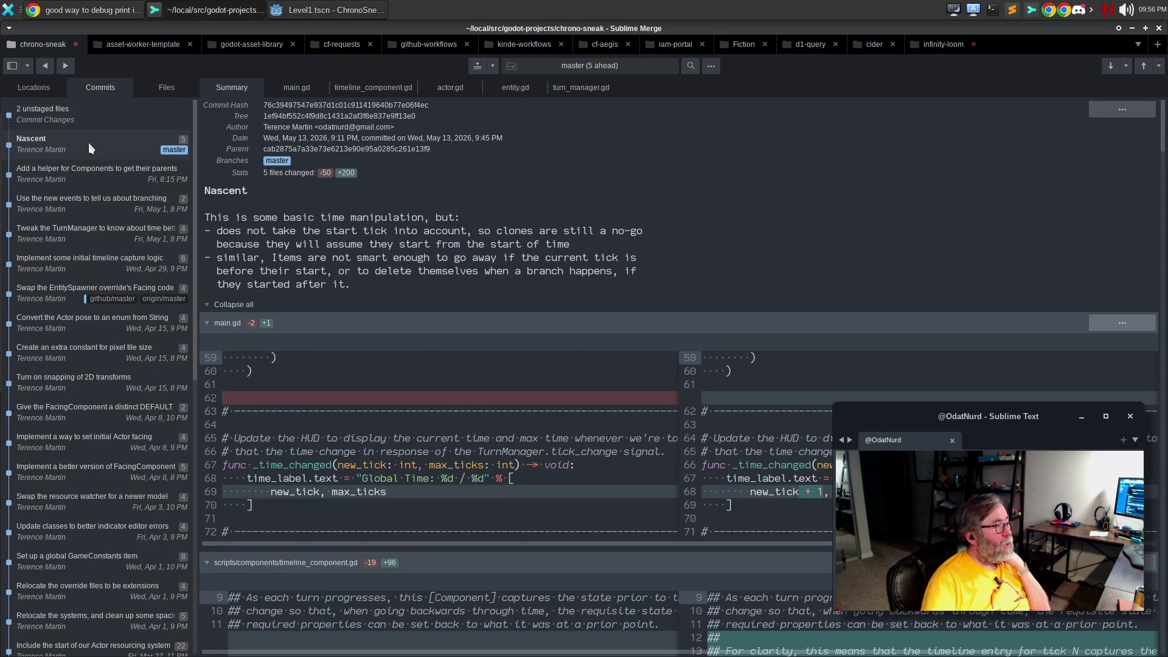
{"action": "left_click", "coordinate": [86, 110]}
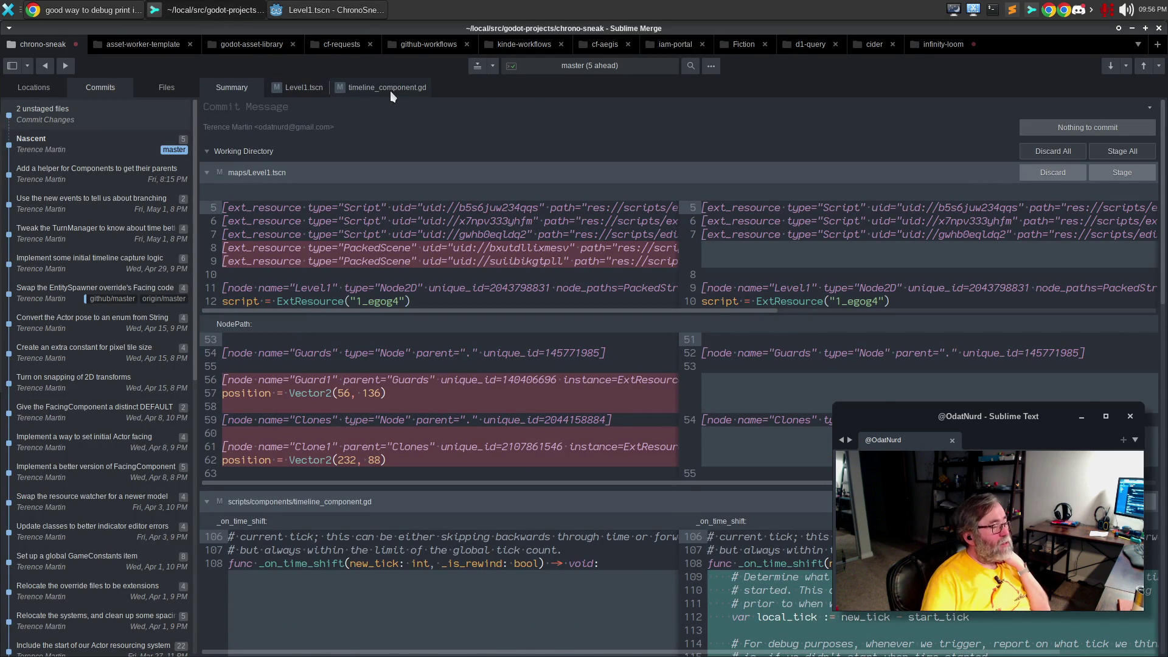
{"action": "left_click", "coordinate": [389, 90]}
{"action": "scroll", "coordinate": [878, 278], "scroll_direction": "down", "scroll_amount": 3}
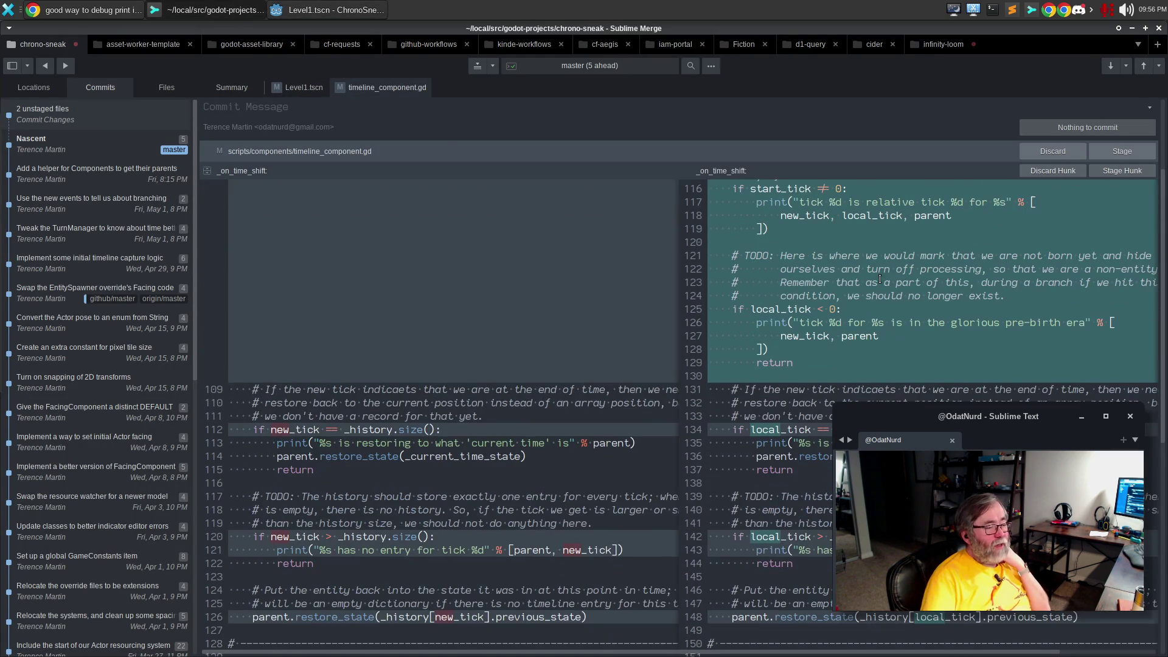
{"action": "scroll", "coordinate": [816, 433], "scroll_direction": "down", "scroll_amount": 3}
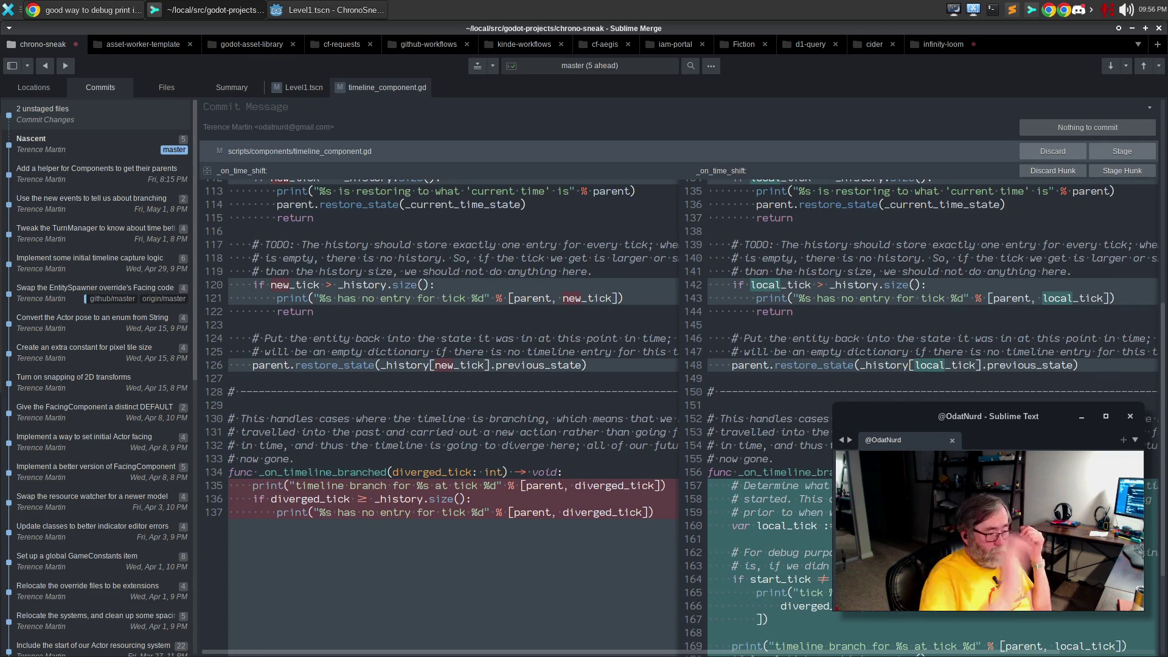
{"action": "scroll", "coordinate": [681, 418], "scroll_direction": "down", "scroll_amount": 3}
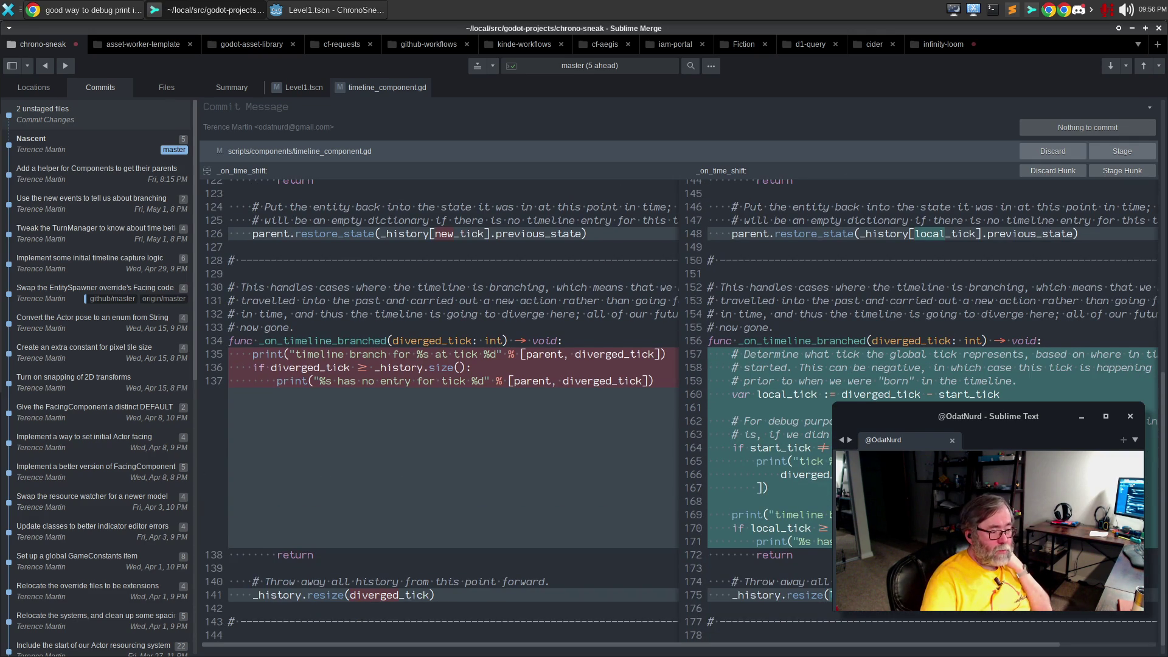
{"action": "scroll", "coordinate": [679, 418], "scroll_direction": "down", "scroll_amount": 1}
Stage timeline_component.gd and amend it into the previous Nascent commit
{"action": "left_click", "coordinate": [1100, 152]}
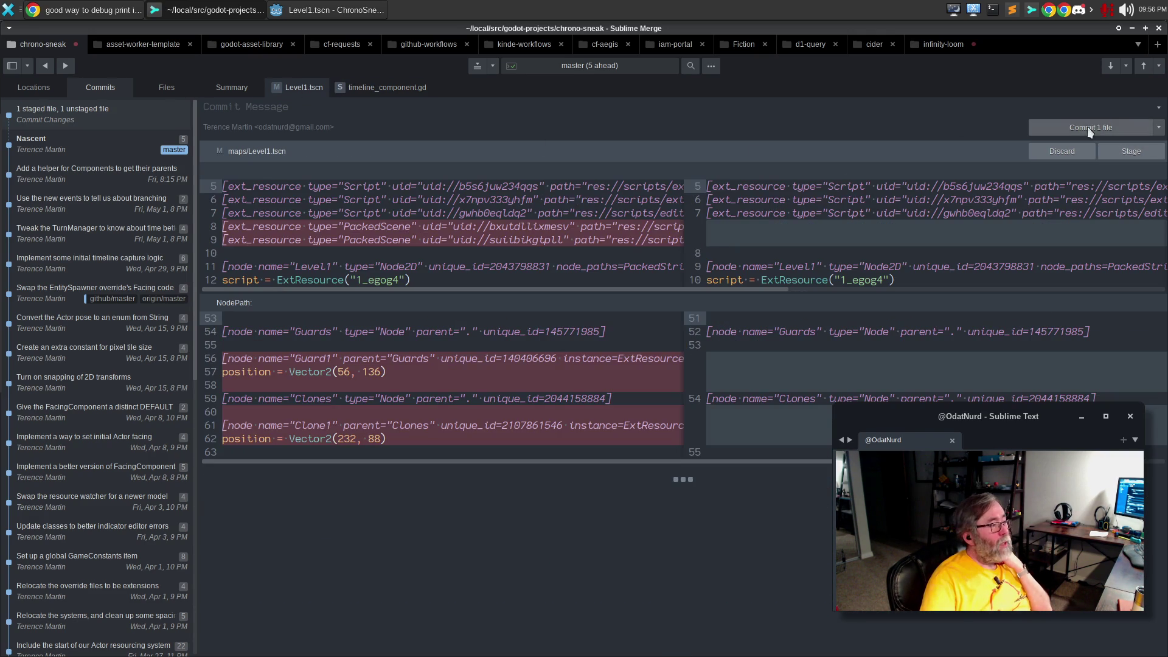
{"action": "left_click", "coordinate": [1160, 130]}
{"action": "left_click", "coordinate": [973, 146]}
{"action": "left_click", "coordinate": [230, 84]}
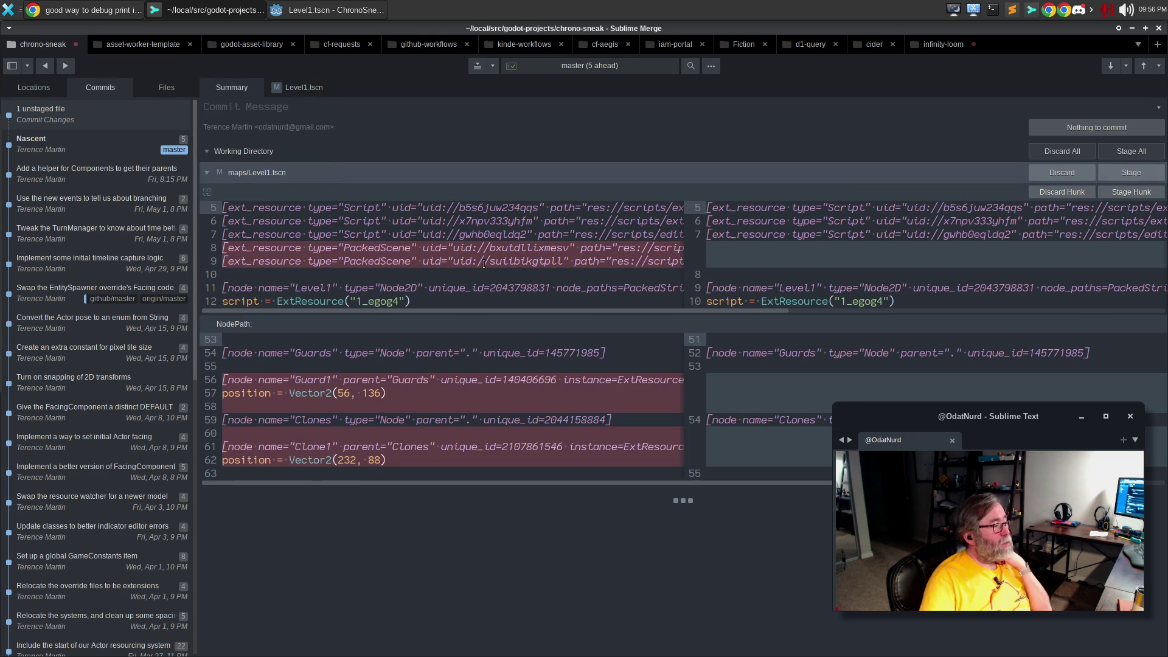
{"action": "left_click", "coordinate": [103, 142]}
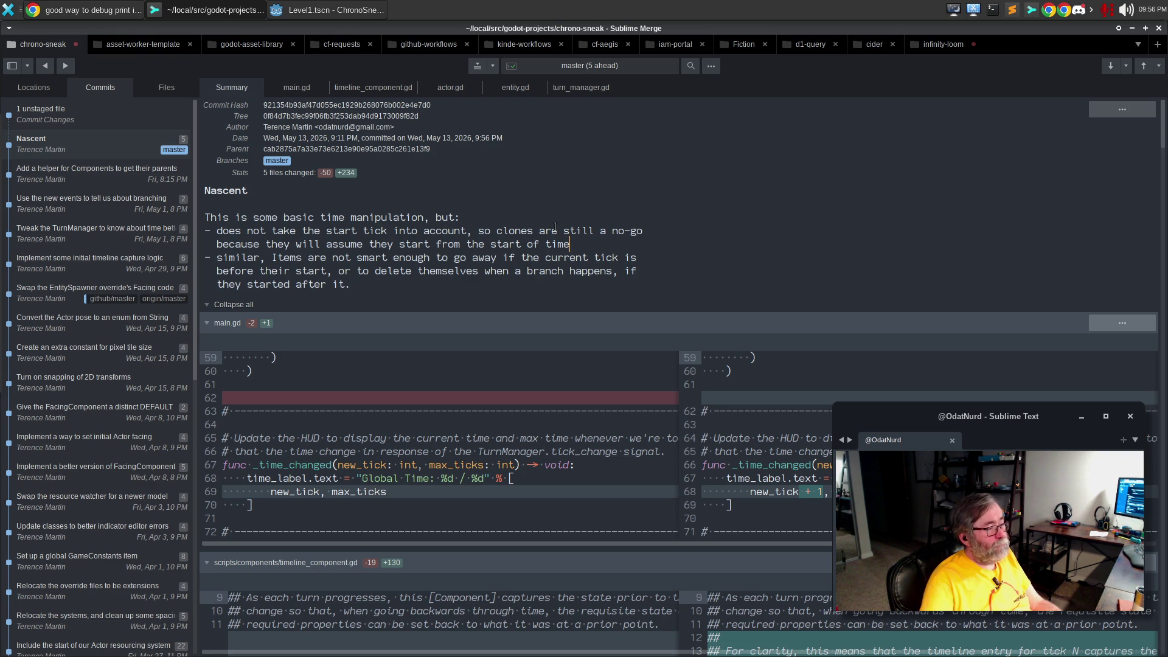
Replace the first bullet with 'does not allow you to spawn a time clone yet'
{"action": "left_click_drag", "start_coordinate": [570, 244], "coordinate": [216, 229]}
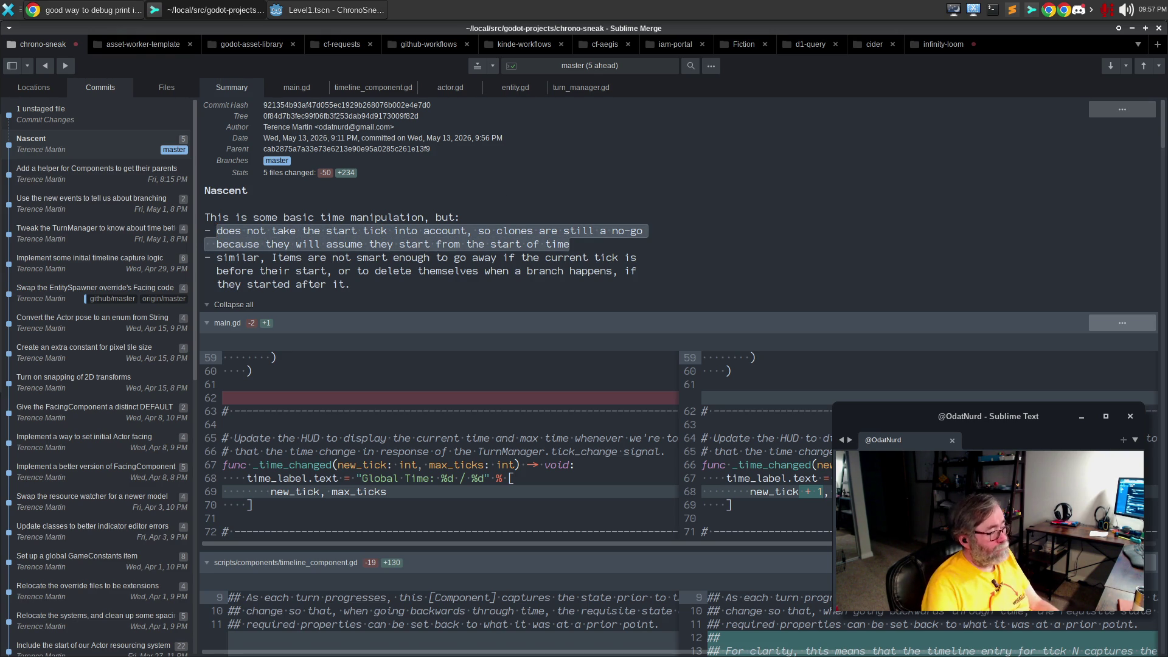
{"action": "key", "text": "BackSpace"}
{"action": "type", "text": "does not allow you to spawn a time clone yet"}
Rewrap the second bullet of the commit message onto properly indented lines
{"action": "key", "text": "Right"}
{"action": "key", "text": "Right"}
{"action": "key", "text": "Right"}
{"action": "key", "text": "Delete"}
{"action": "key", "text": "Delete"}
{"action": "key", "text": "Delete"}
{"action": "type", "text": "i"}
{"action": "key", "text": "End"}
{"action": "key", "text": "ctrl+j"}
{"action": "key", "text": "Delete"}
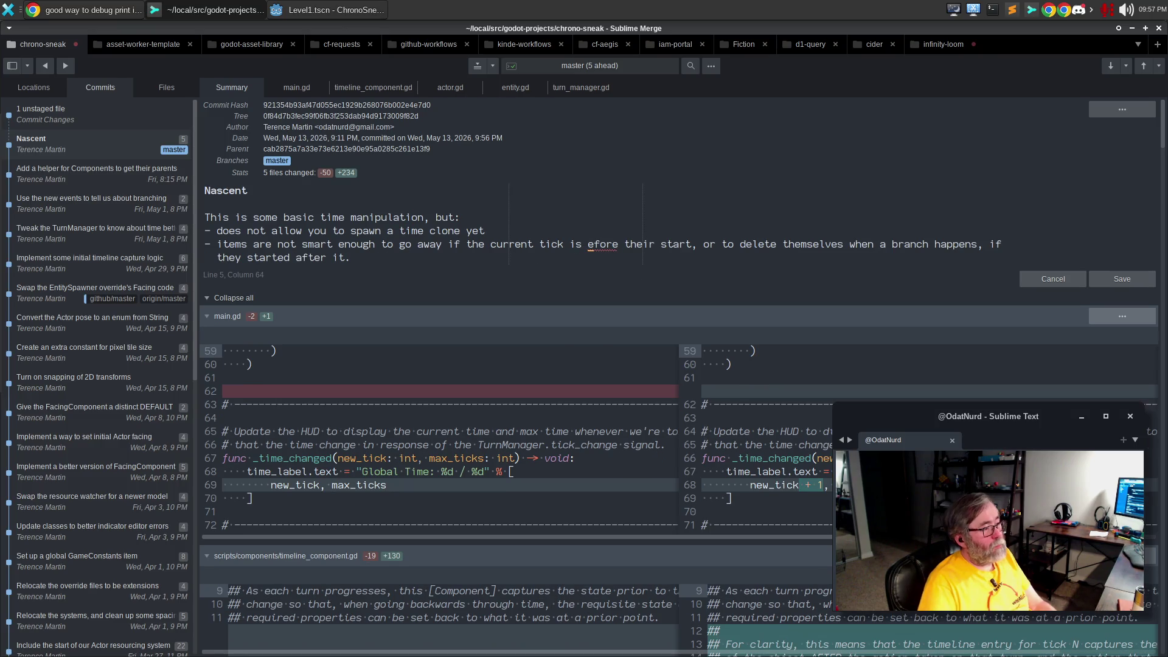
{"action": "type", "text": "b"}
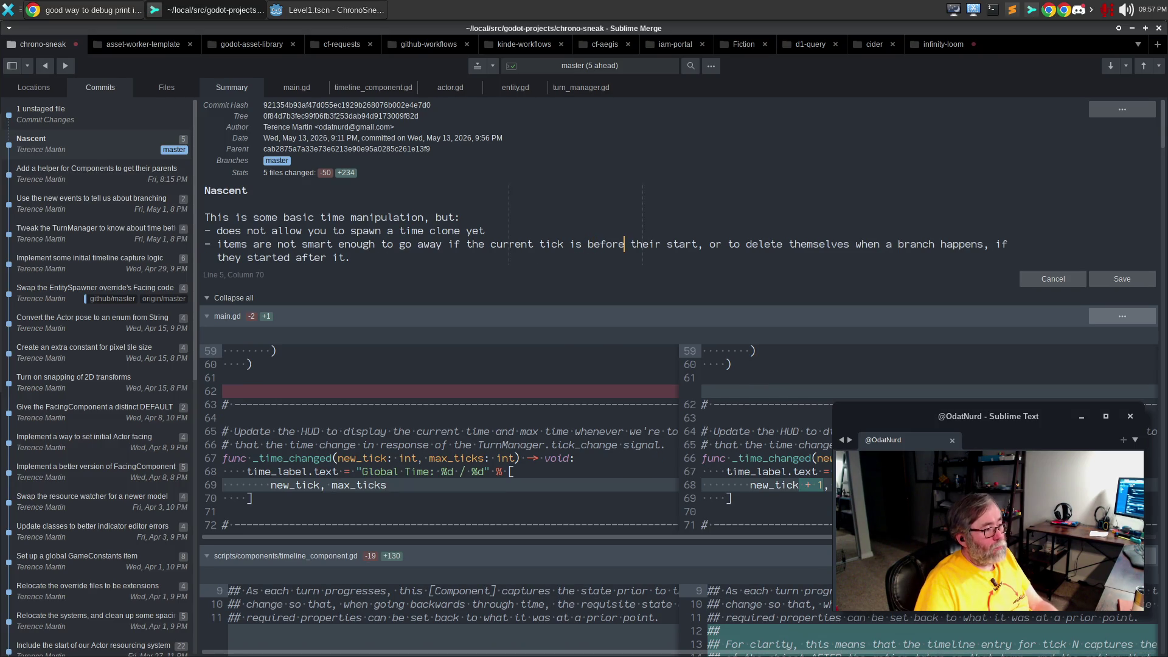
{"action": "key", "text": "Return"}
{"action": "key", "text": "Down"}
{"action": "key", "text": "BackSpace"}
{"action": "key", "text": "BackSpace"}
{"action": "key", "text": "BackSpace"}
{"action": "key", "text": "ctrl+Right"}
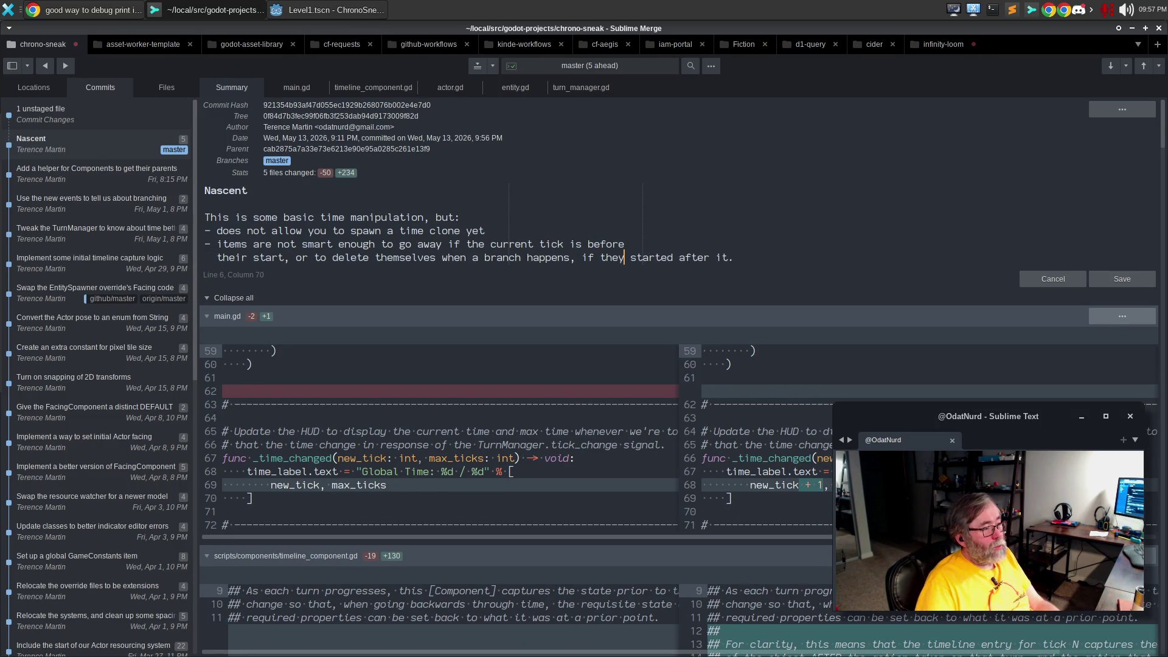
Add 'after it. That is probably important for clones.' and save the commit message
{"action": "key", "text": "Delete"}
{"action": "key", "text": "Return"}
{"action": "type", "text": "after it. That is proba"}
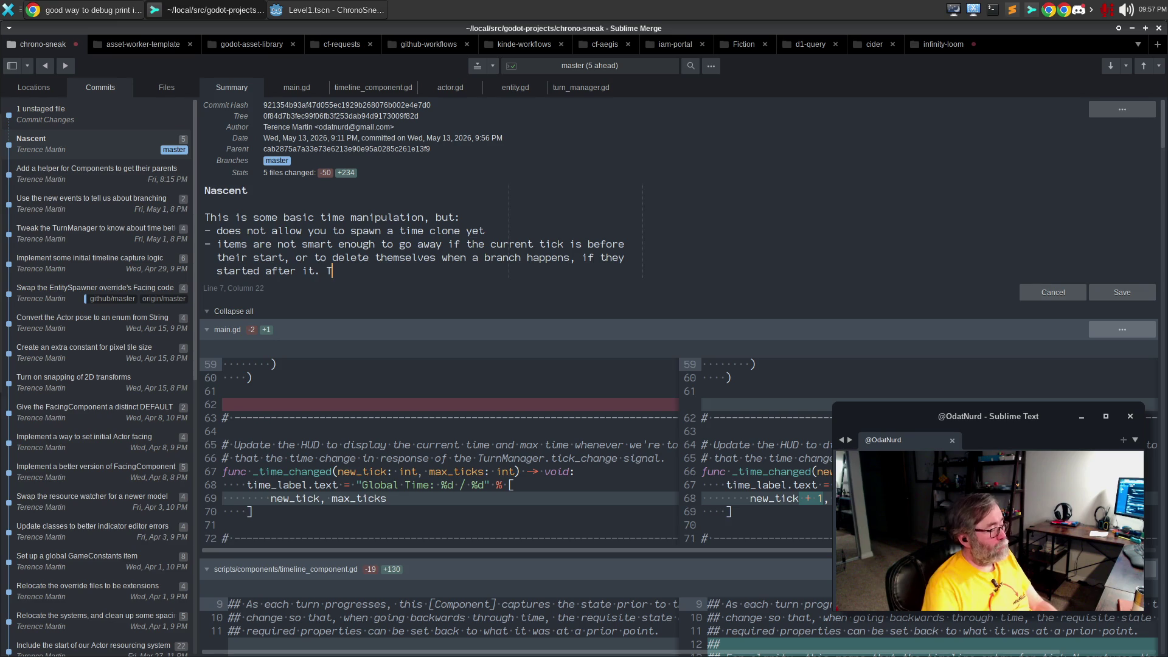
{"action": "type", "text": "bly i"}
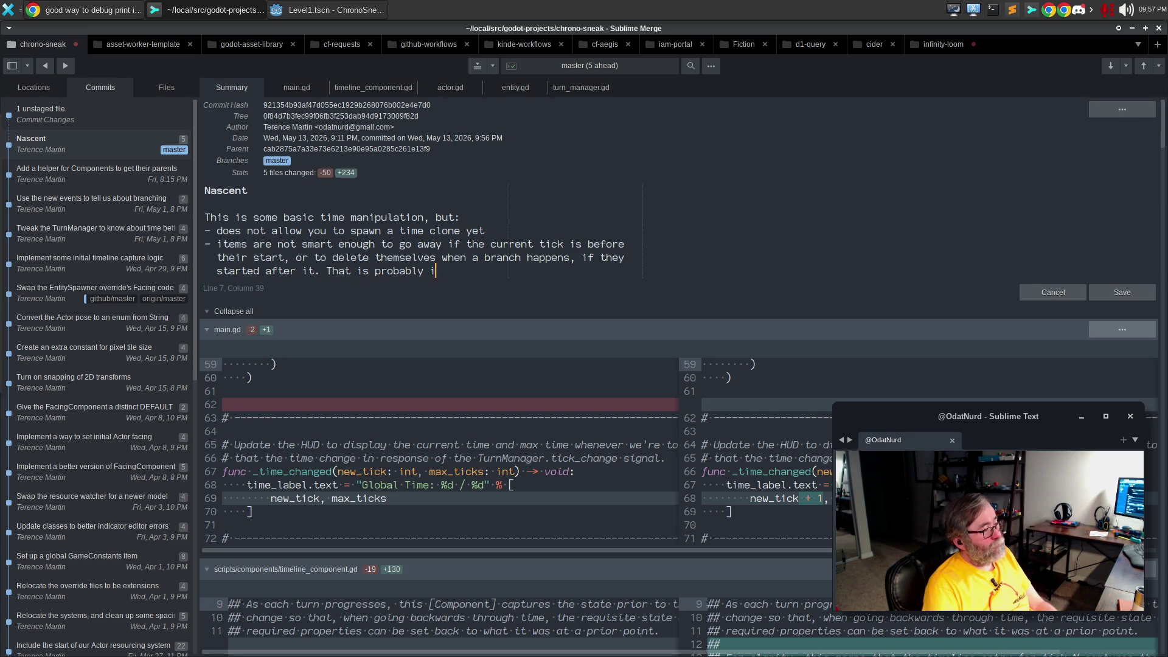
{"action": "type", "text": "mportant for clones."}
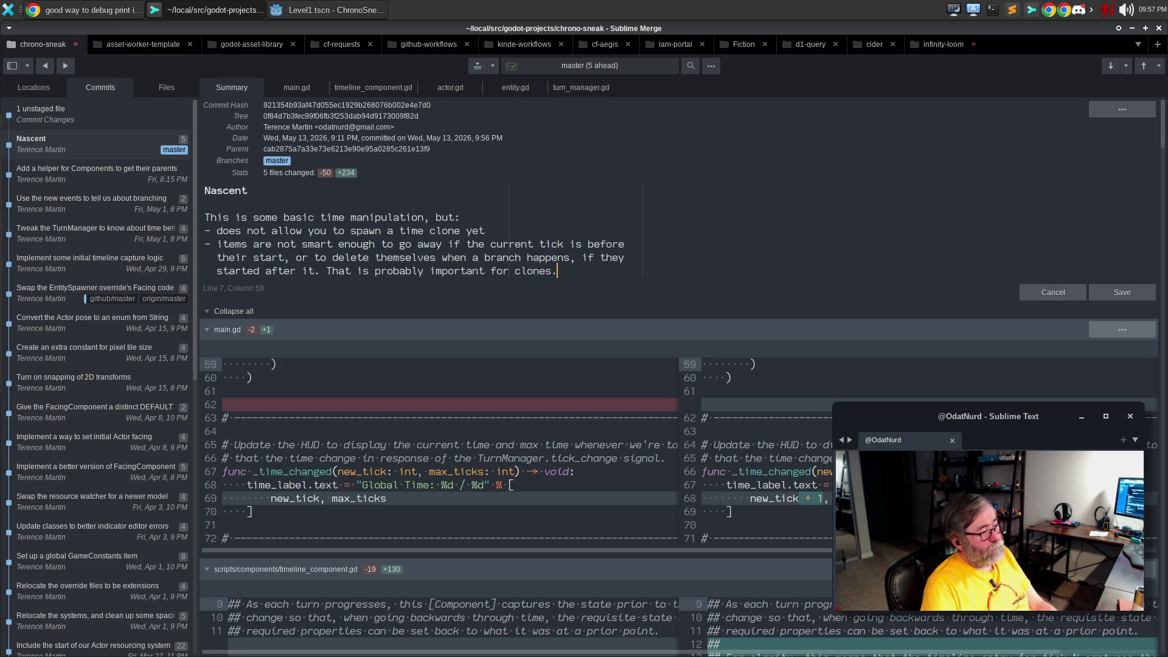
{"action": "key", "text": "ctrl+Return"}
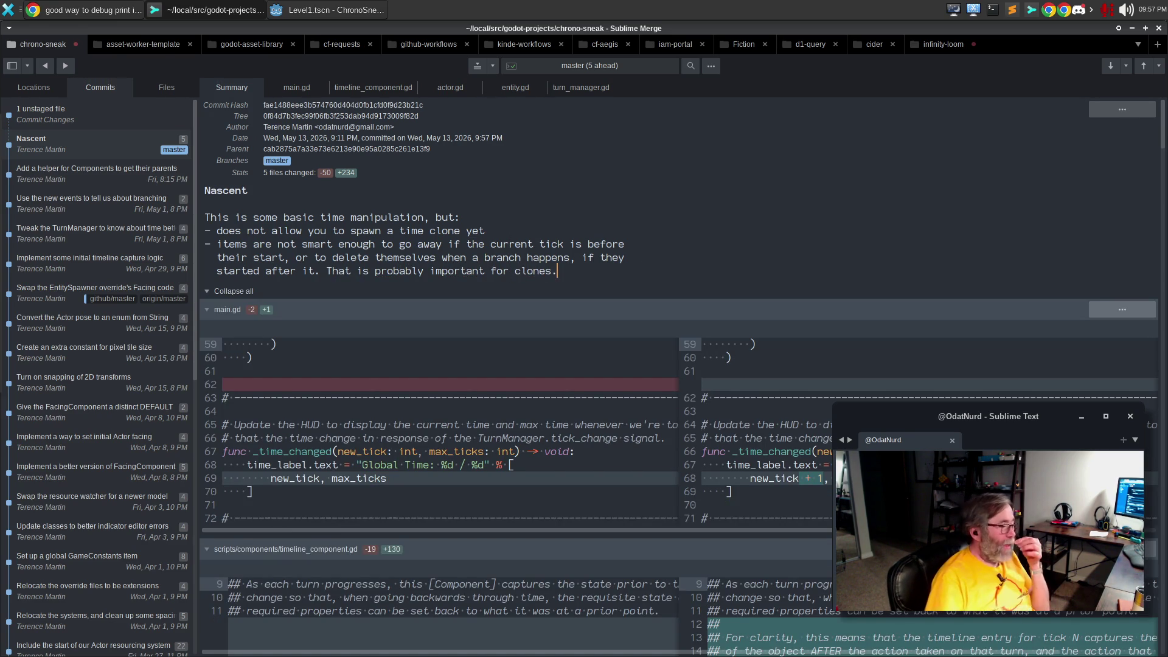
{"action": "left_click", "coordinate": [85, 106]}
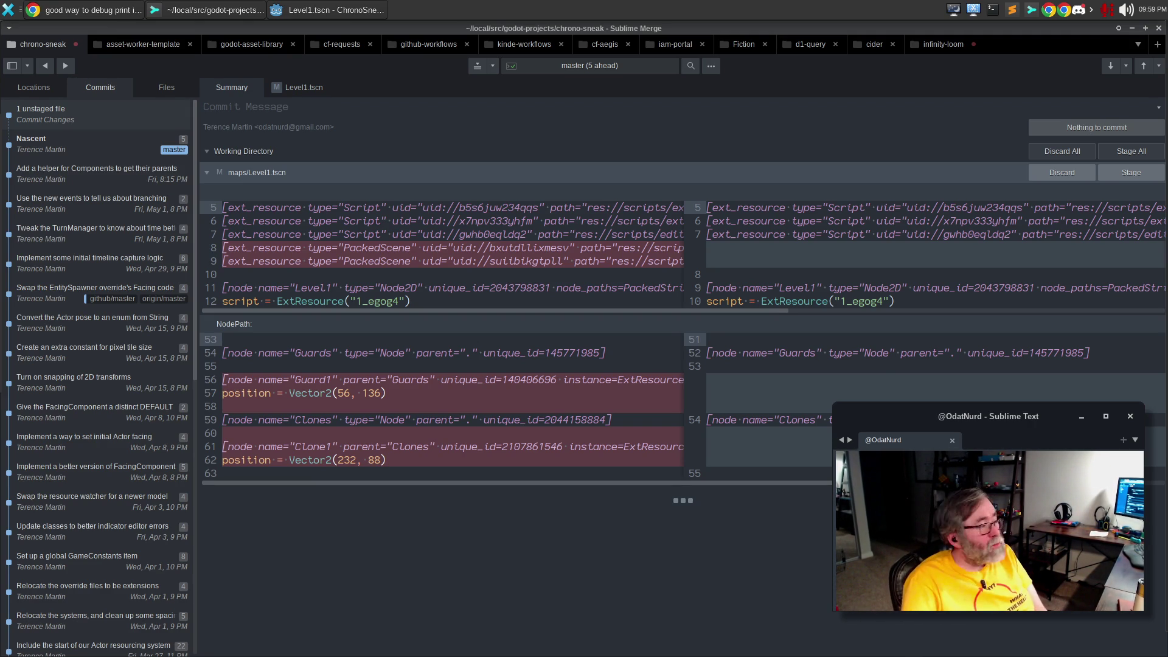
Return to the Godot editor, leaving Level1.tscn uncommitted
{"action": "mouse_move", "coordinate": [881, 376]}
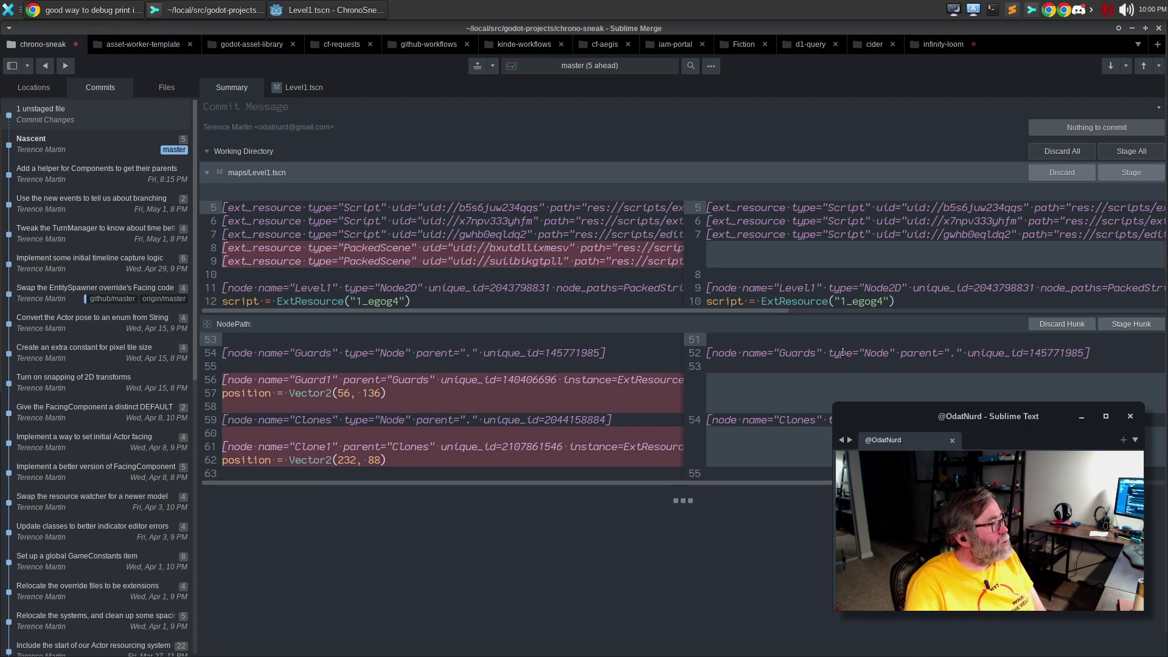
{"action": "left_click", "coordinate": [292, 8]}
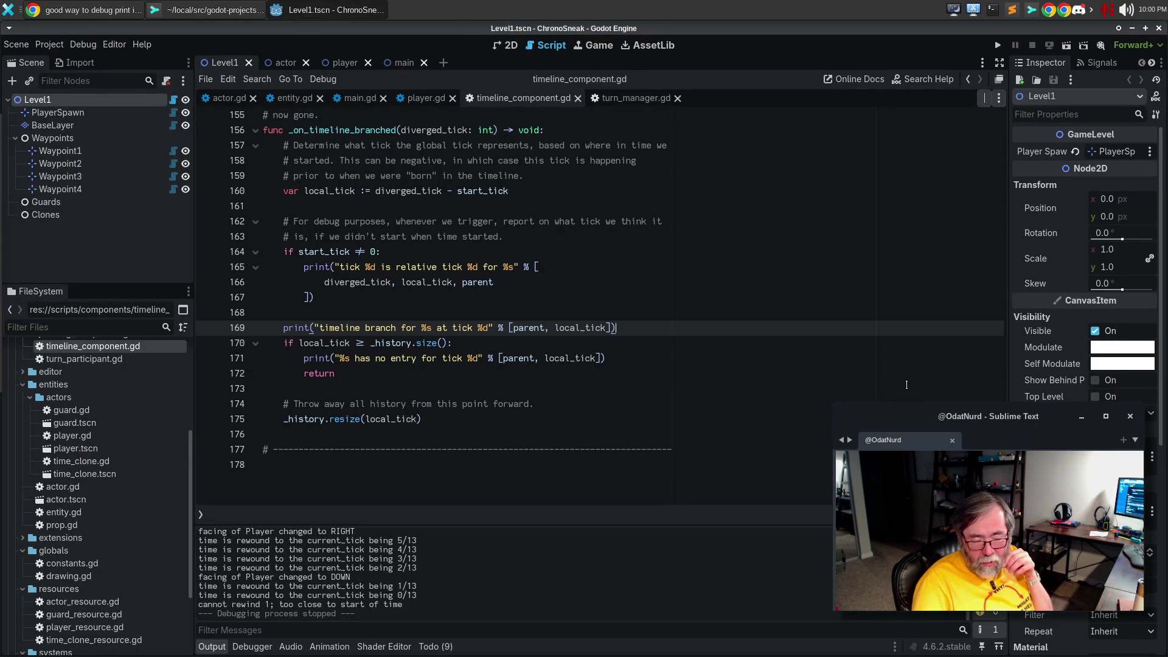
Open Project Settings on the Input Map tab and look over the existing actions
{"action": "left_click", "coordinate": [82, 45]}
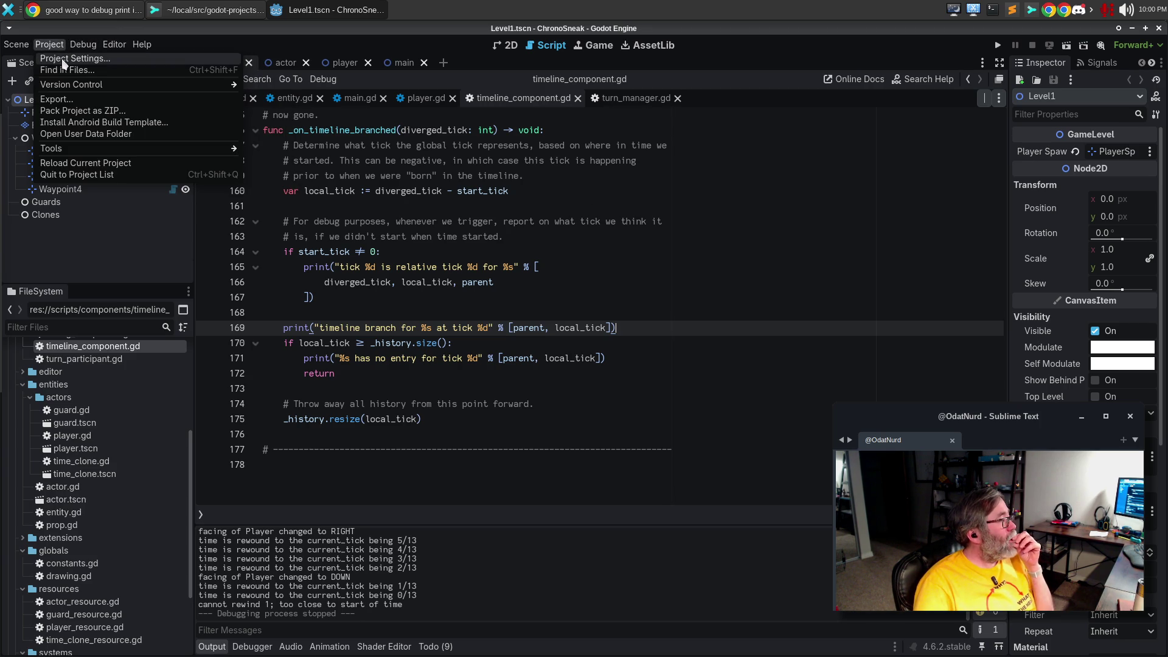
{"action": "left_click", "coordinate": [61, 58]}
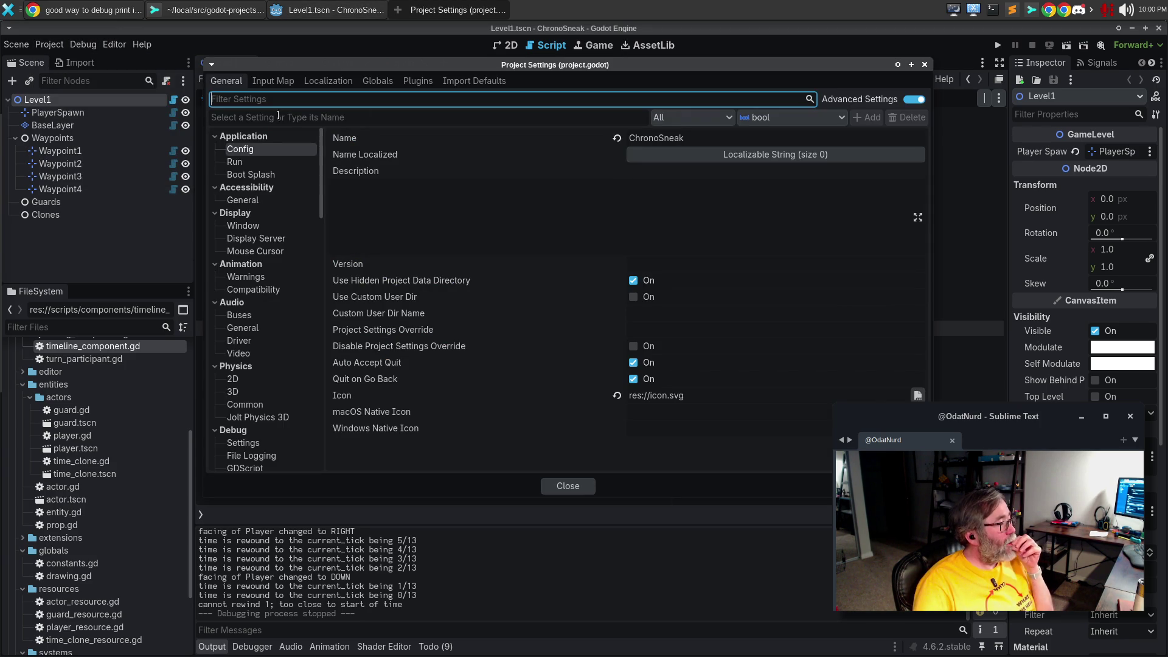
{"action": "left_click", "coordinate": [273, 81]}
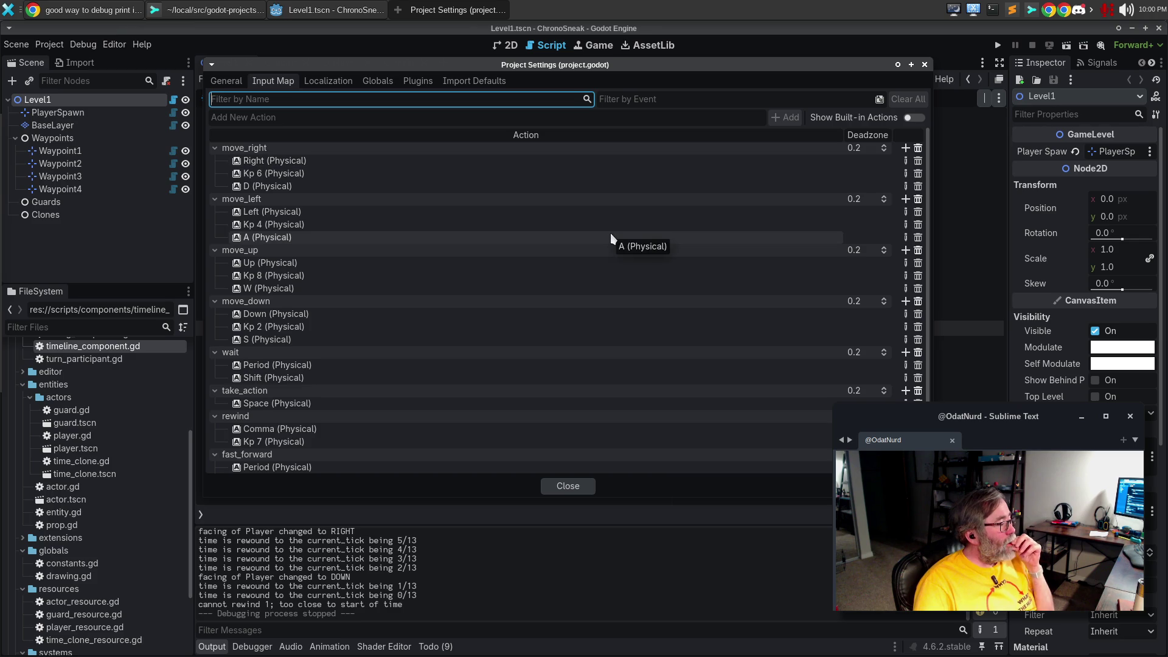
{"action": "scroll", "coordinate": [611, 234], "scroll_direction": "down", "scroll_amount": 1}
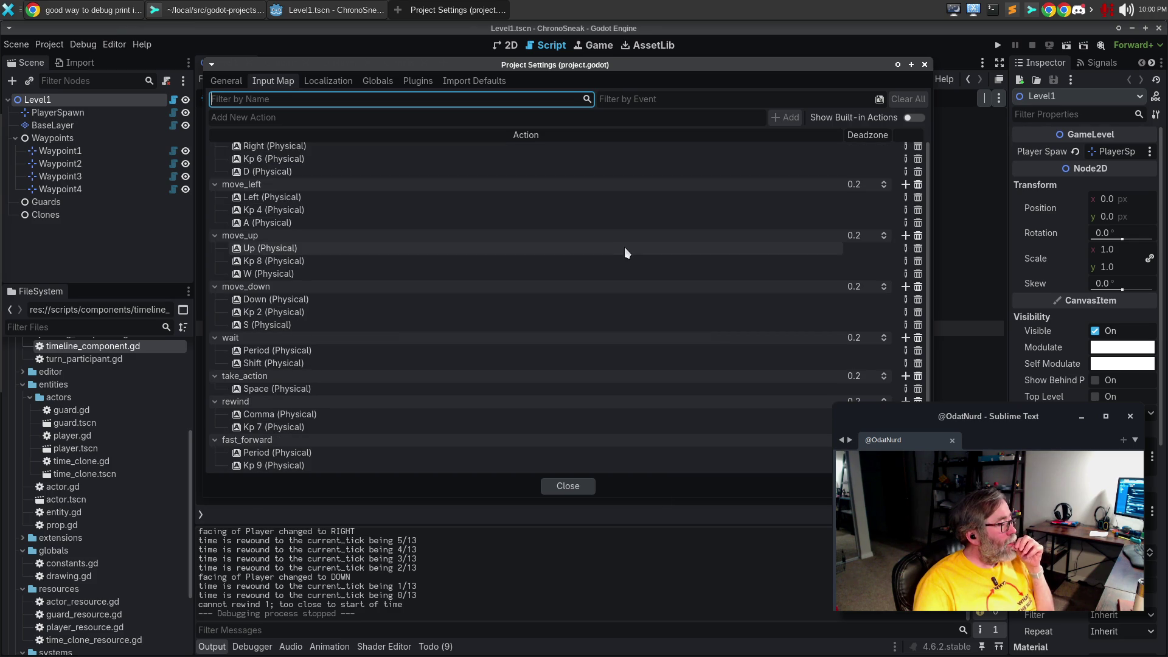
{"action": "scroll", "coordinate": [628, 250], "scroll_direction": "up", "scroll_amount": 1}
{"action": "scroll", "coordinate": [628, 250], "scroll_direction": "down", "scroll_amount": 1}
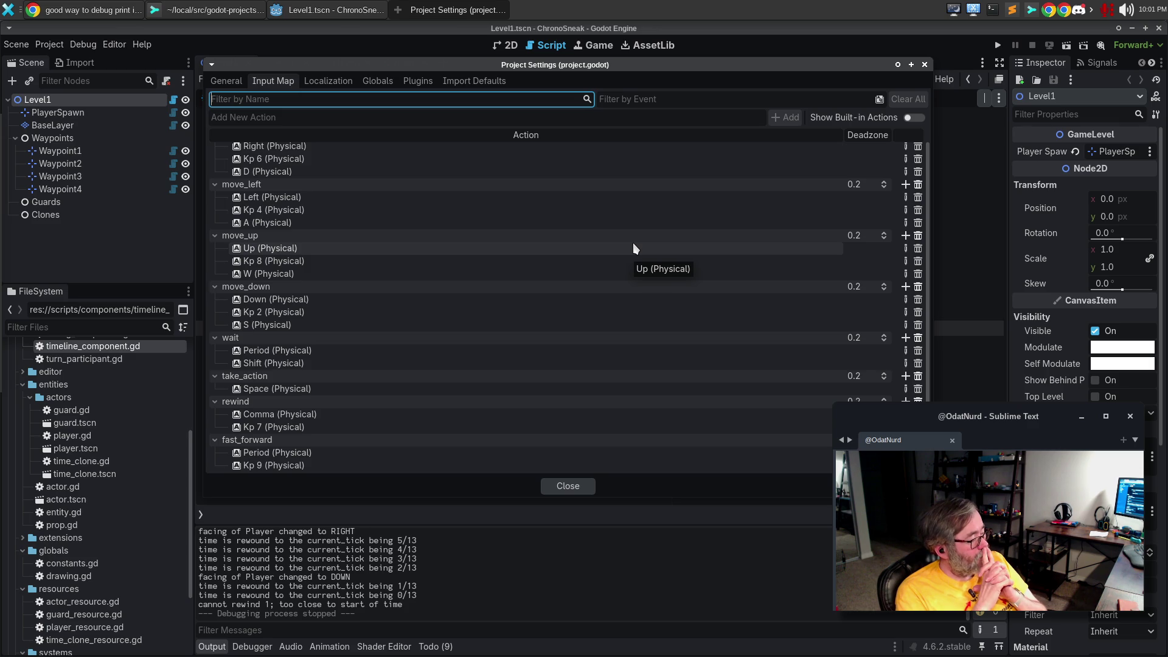
Add a new input action named spawn_clone to the Input Map
{"action": "left_click", "coordinate": [260, 121]}
{"action": "type", "text": "spawn_l"}
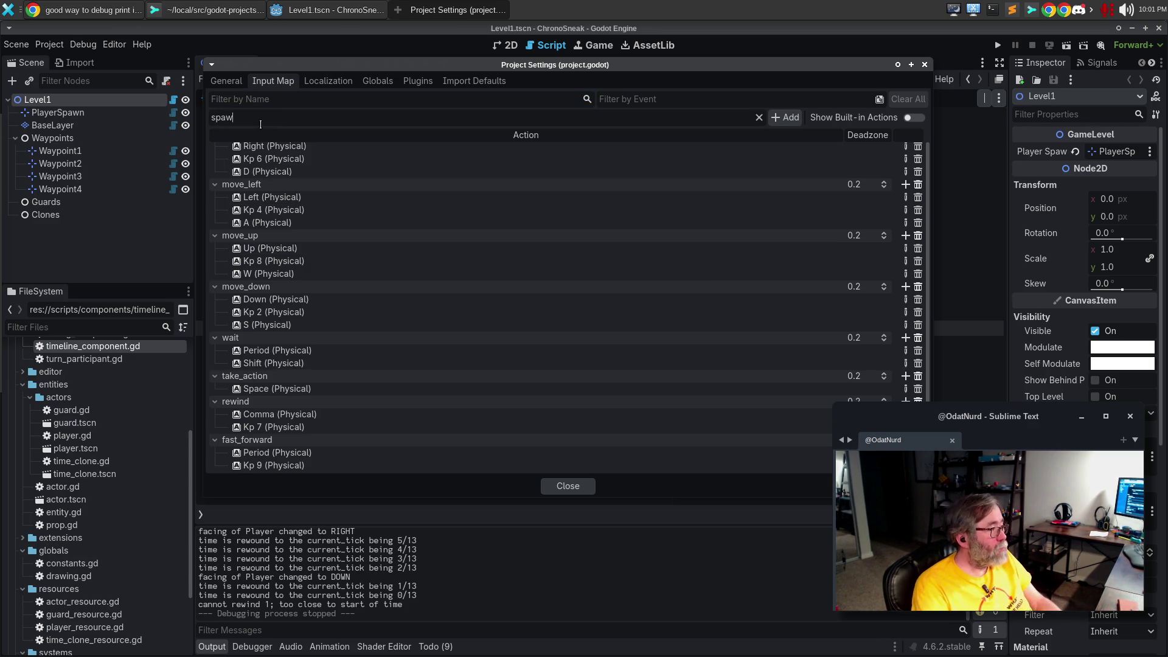
{"action": "key", "text": "BackSpace"}
{"action": "type", "text": "clone"}
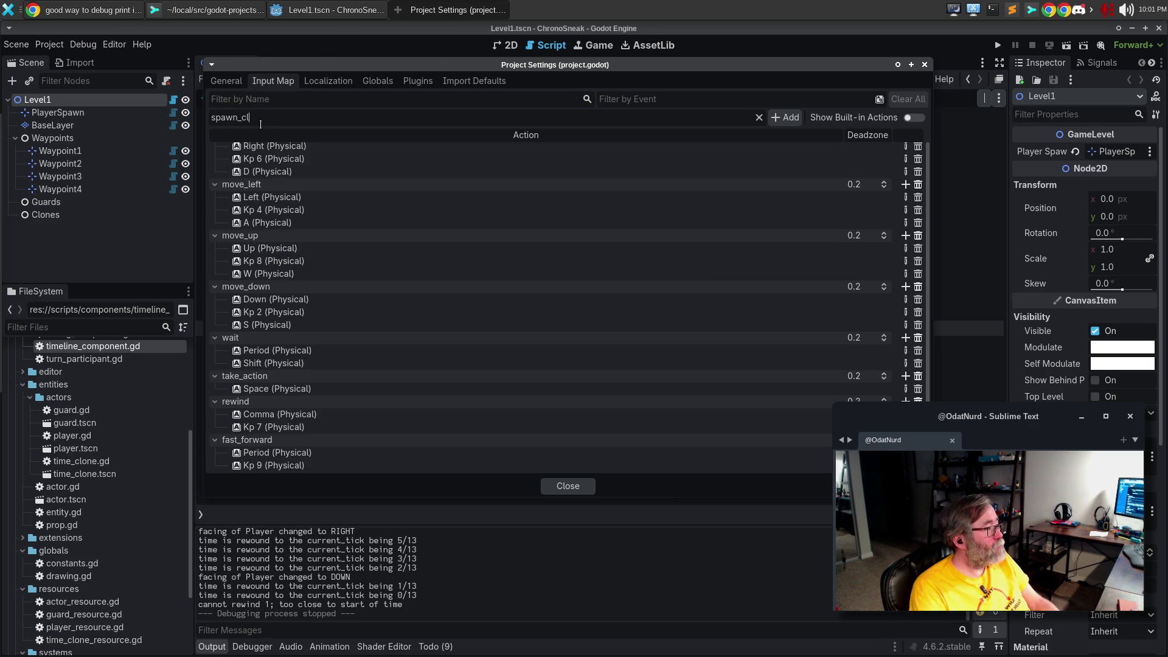
{"action": "left_click", "coordinate": [783, 119]}
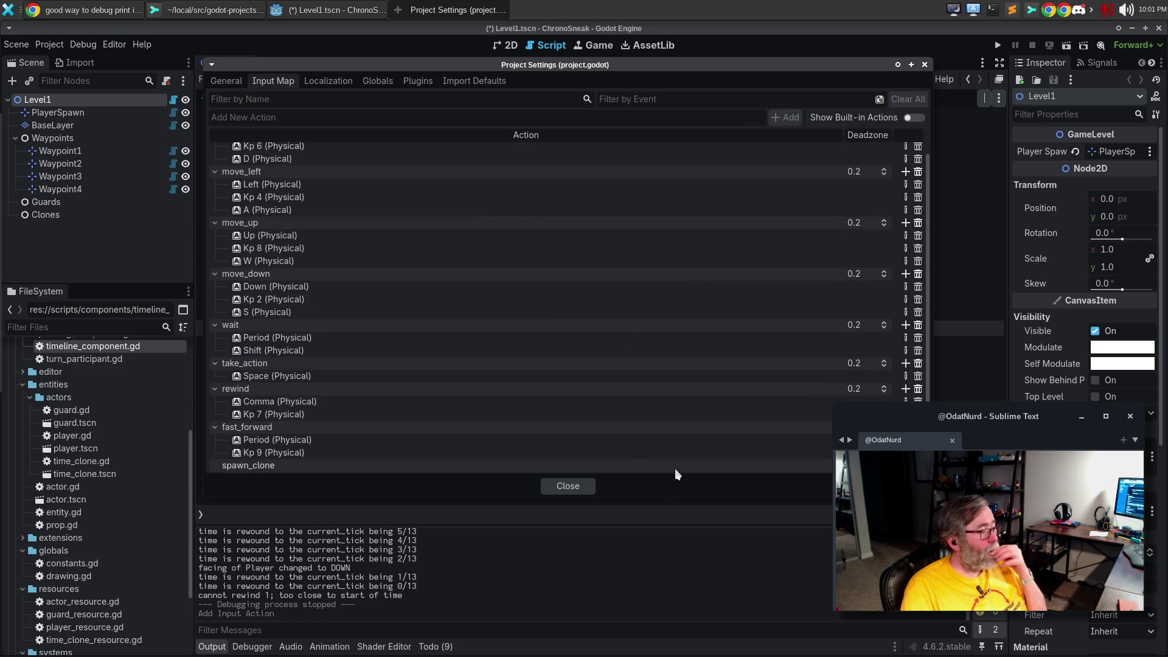
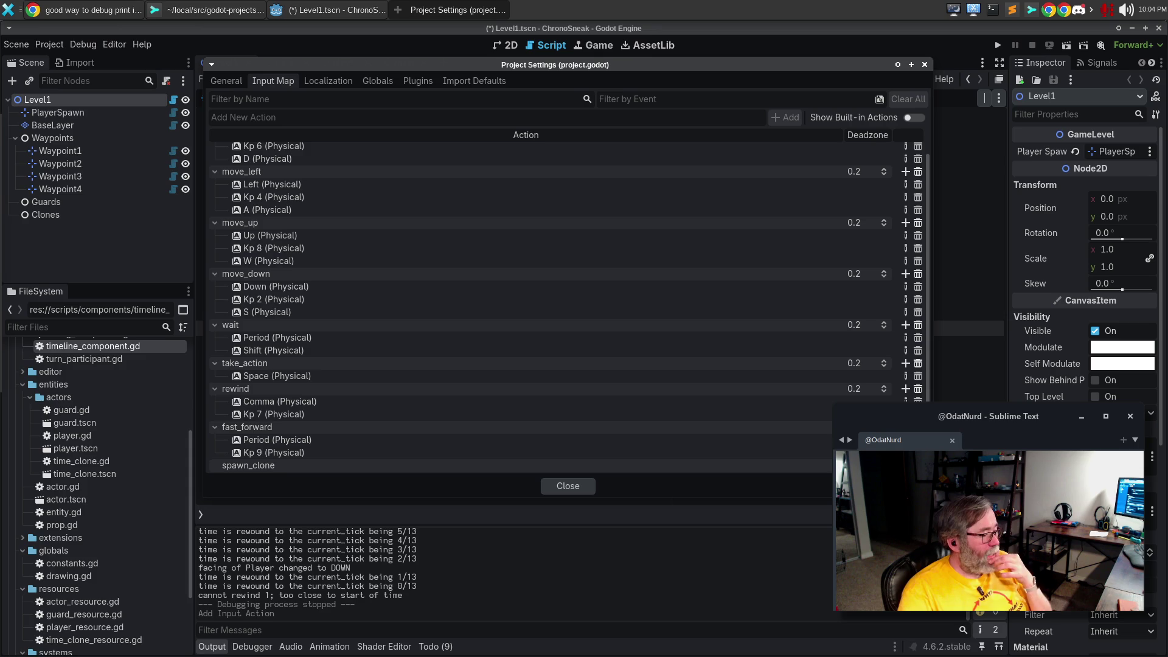
Bind numpad 5 (Kp 5) to the spawn_clone input action, recapturing the key until it registers
{"action": "left_click", "coordinate": [905, 465]}
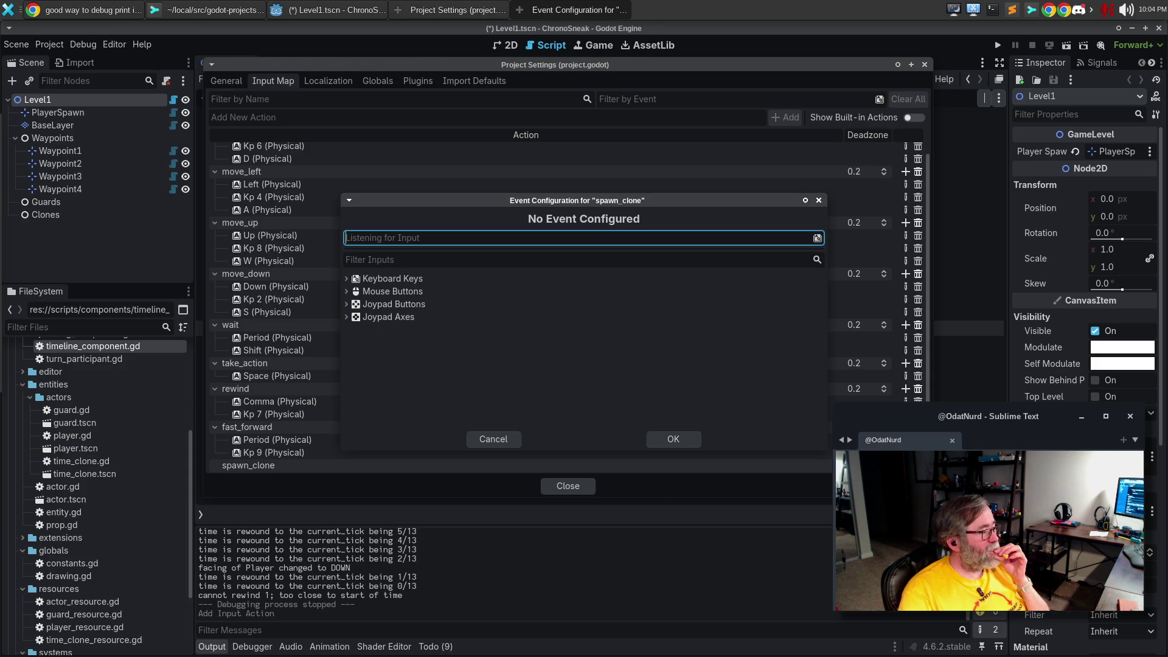
{"action": "left_click", "coordinate": [486, 240]}
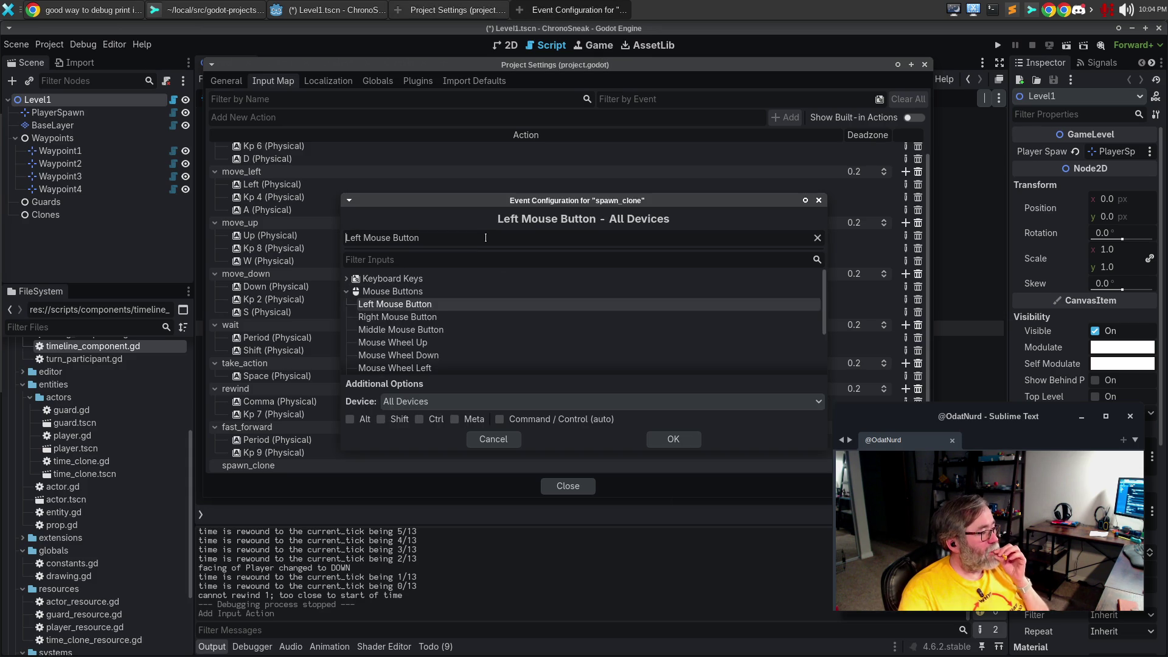
{"action": "key", "text": "KP_5"}
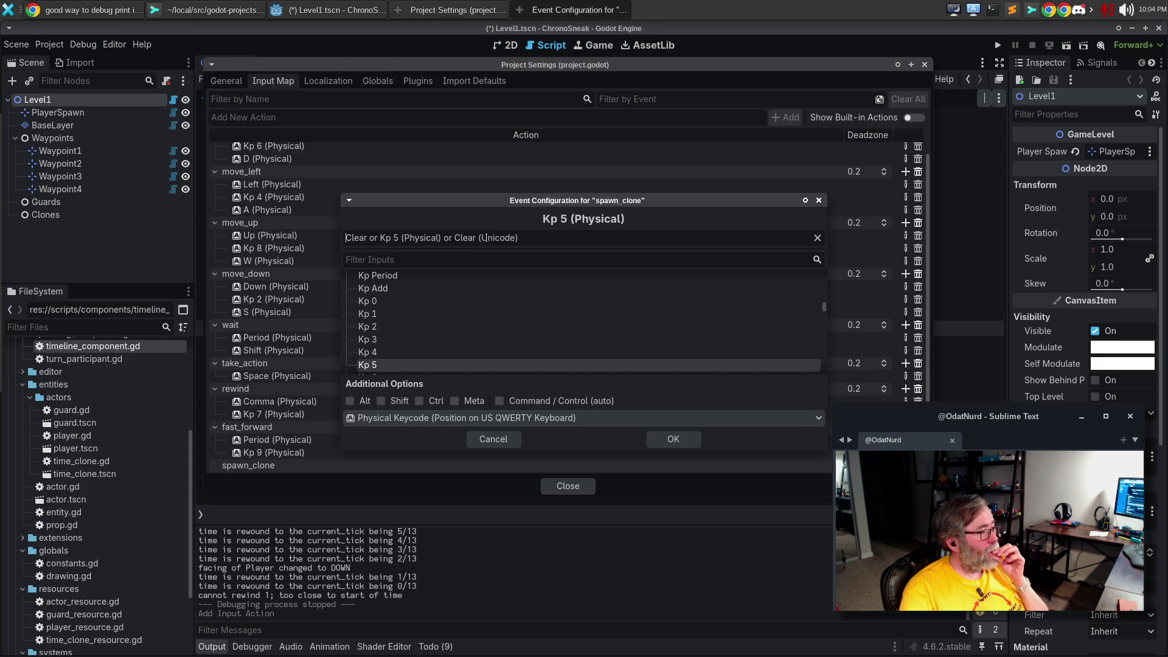
{"action": "left_click", "coordinate": [812, 241]}
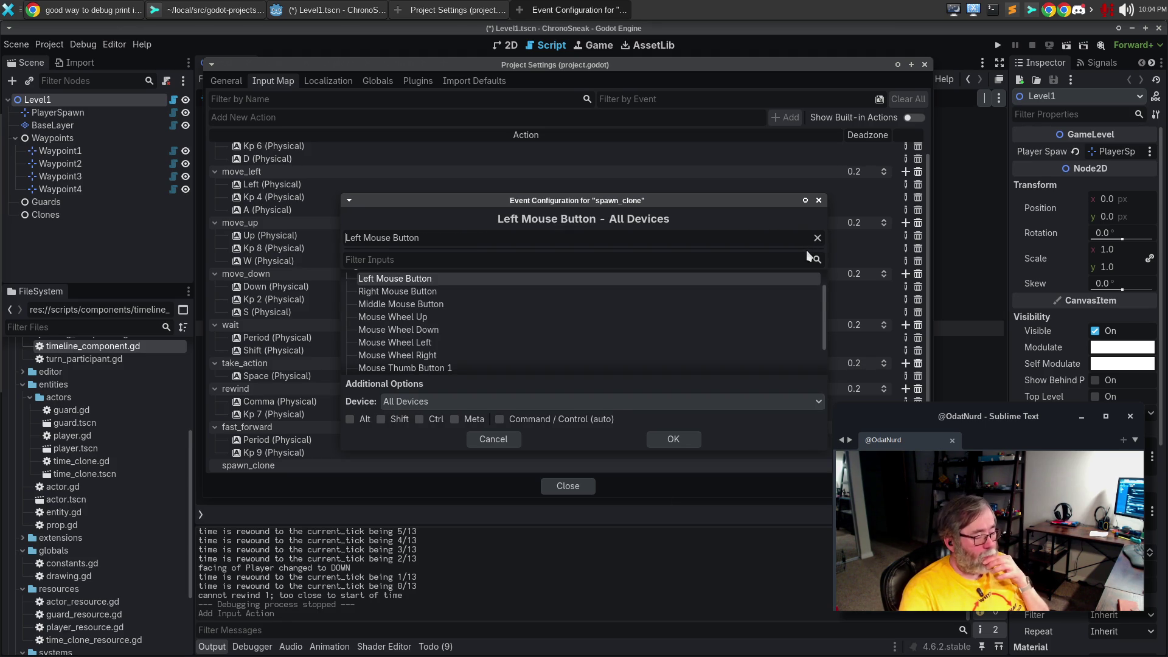
{"action": "key", "text": "KP_5"}
{"action": "left_click", "coordinate": [818, 239]}
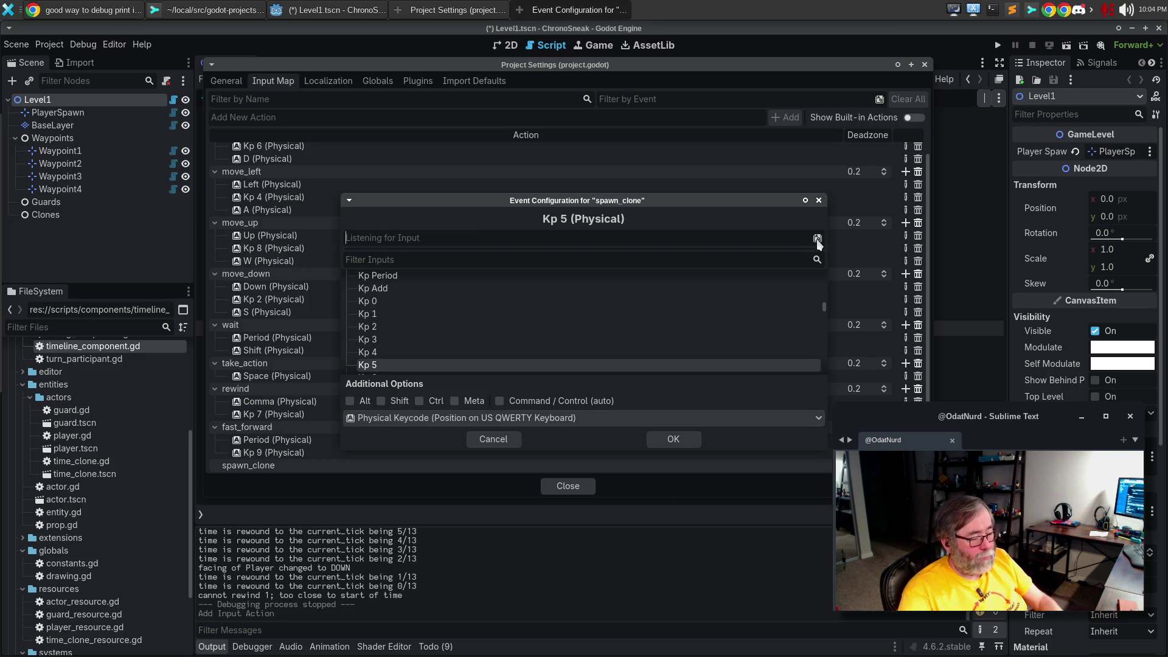
{"action": "key", "text": "KP_5"}
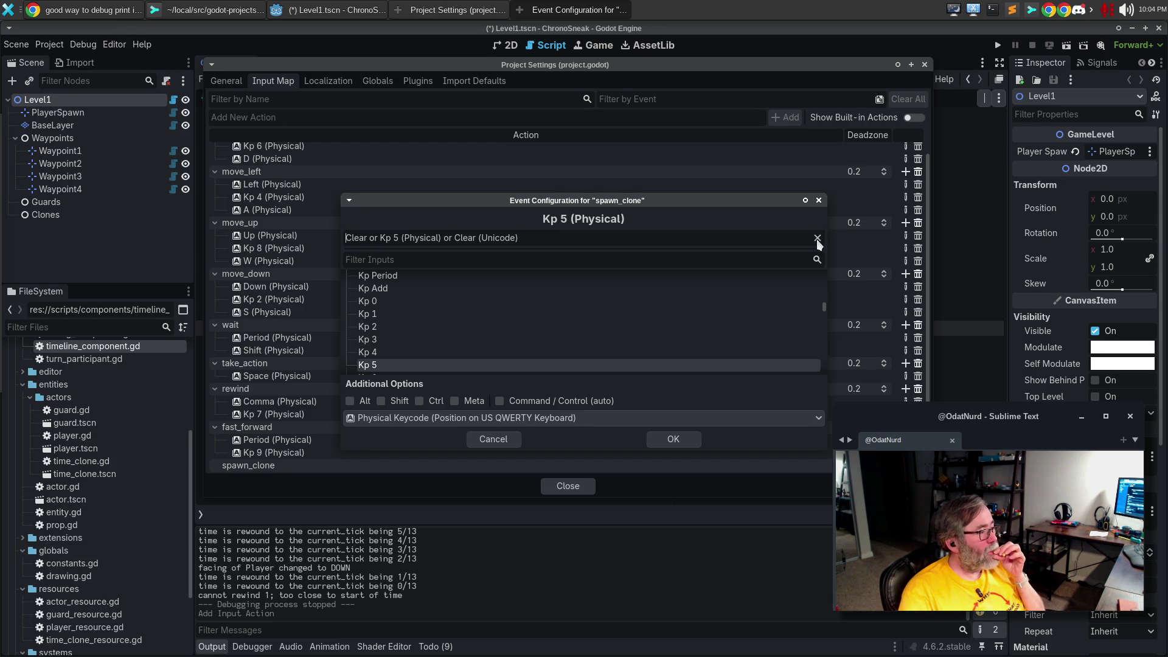
{"action": "left_click", "coordinate": [668, 436]}
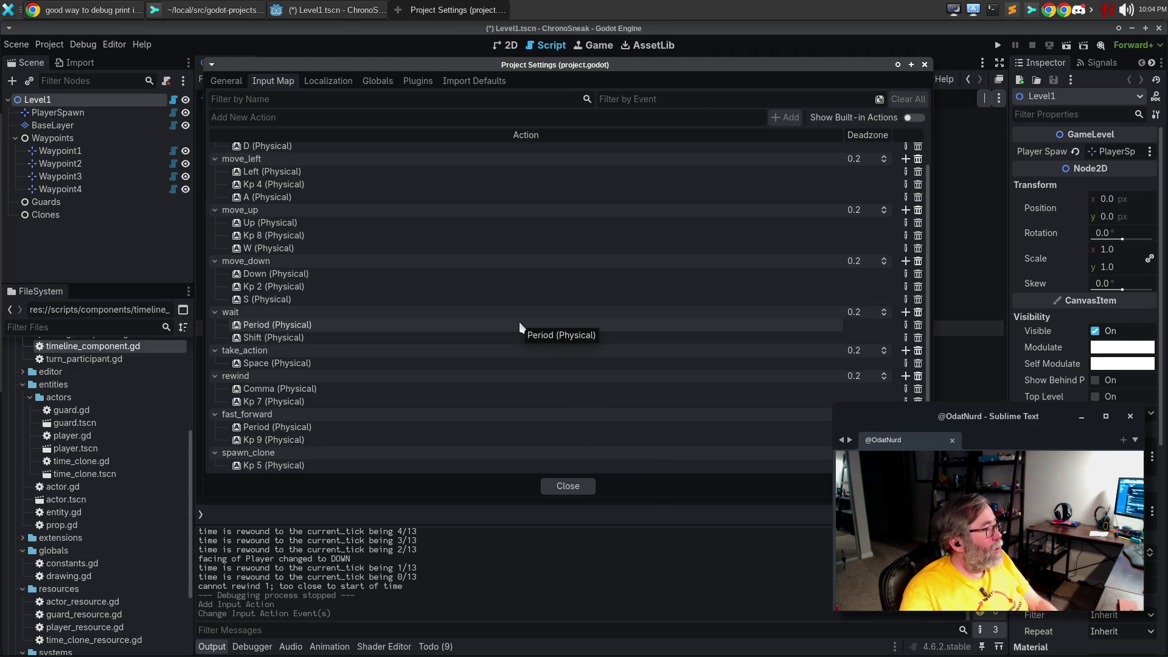
Delete the Shift (Physical) binding from the wait action, leaving only Period
{"action": "scroll", "coordinate": [519, 323], "scroll_direction": "up", "scroll_amount": 1}
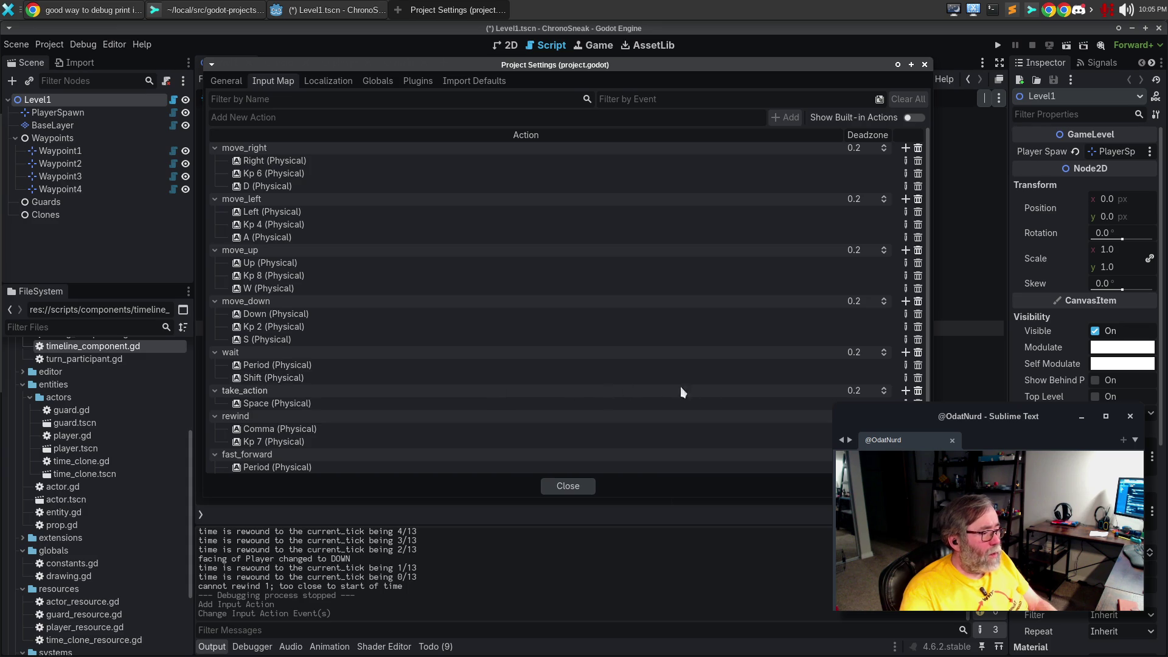
{"action": "left_click", "coordinate": [918, 379]}
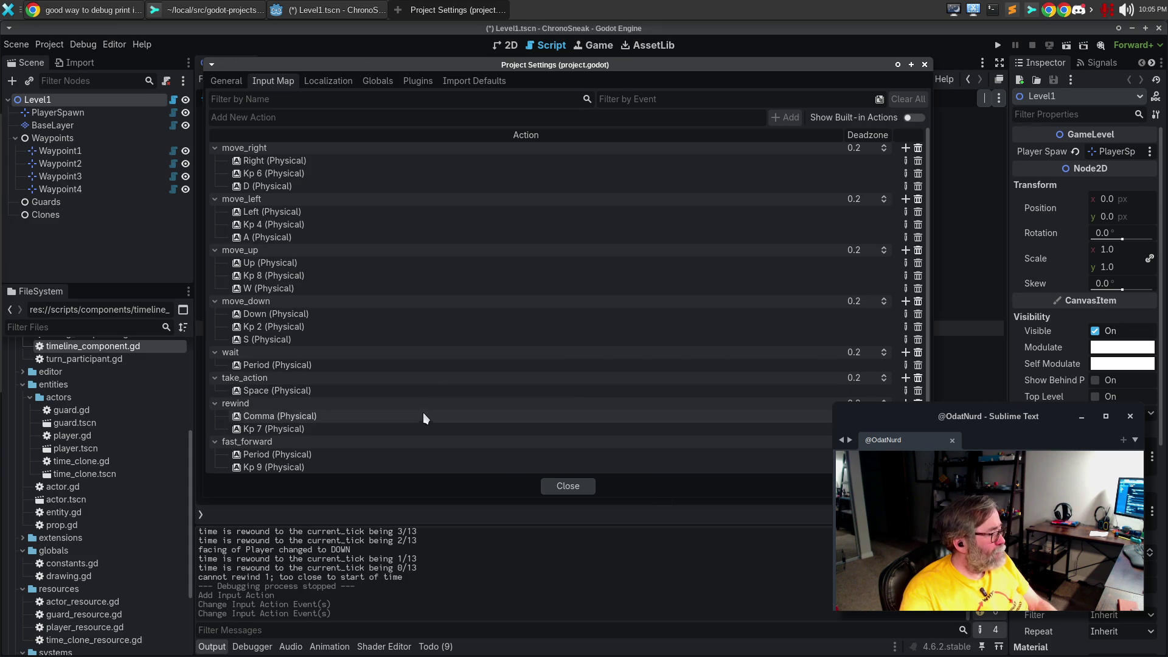
{"action": "scroll", "coordinate": [420, 414], "scroll_direction": "down", "scroll_amount": 1}
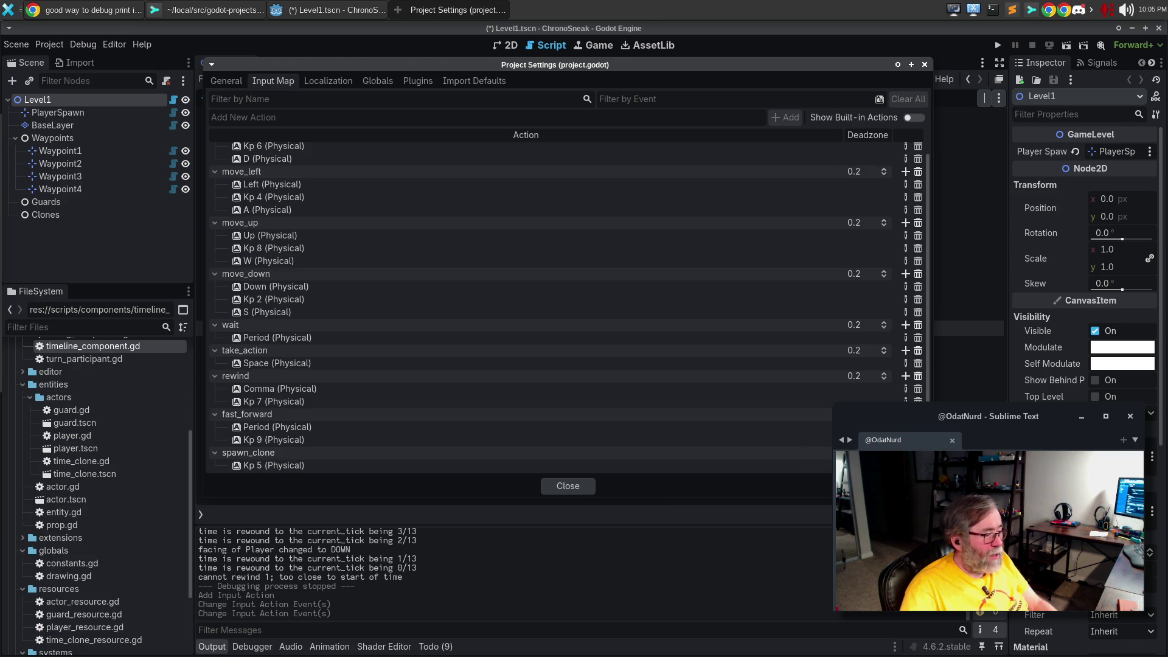
Add the E key as a second binding for spawn_clone
{"action": "left_click", "coordinate": [906, 453]}
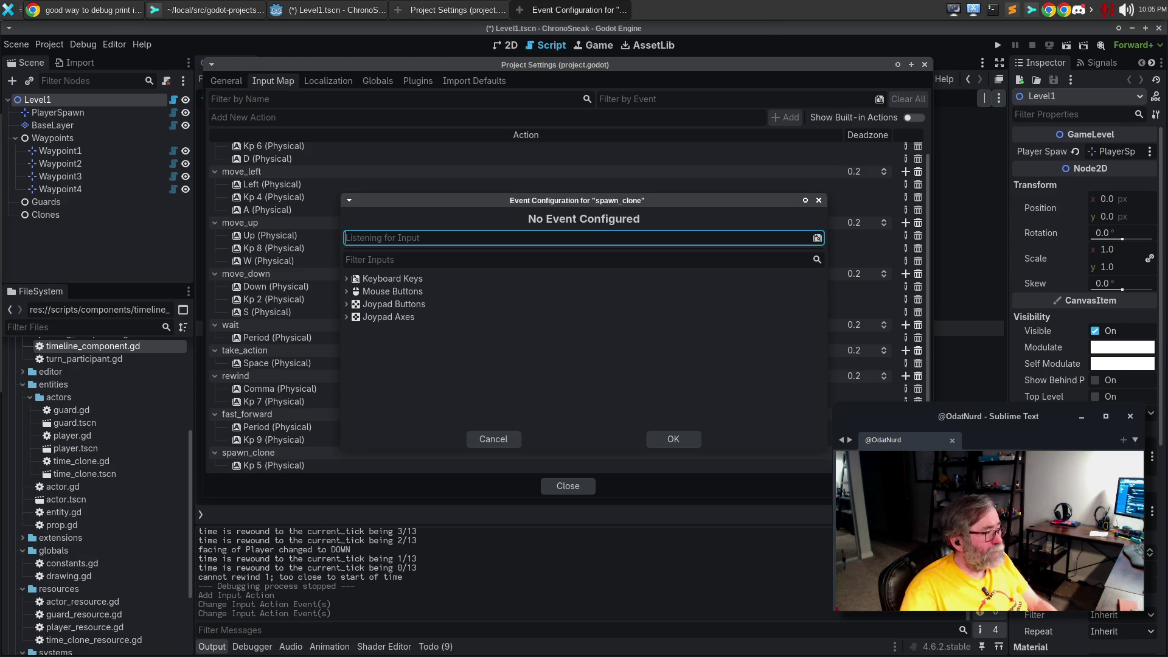
{"action": "key", "text": "e"}
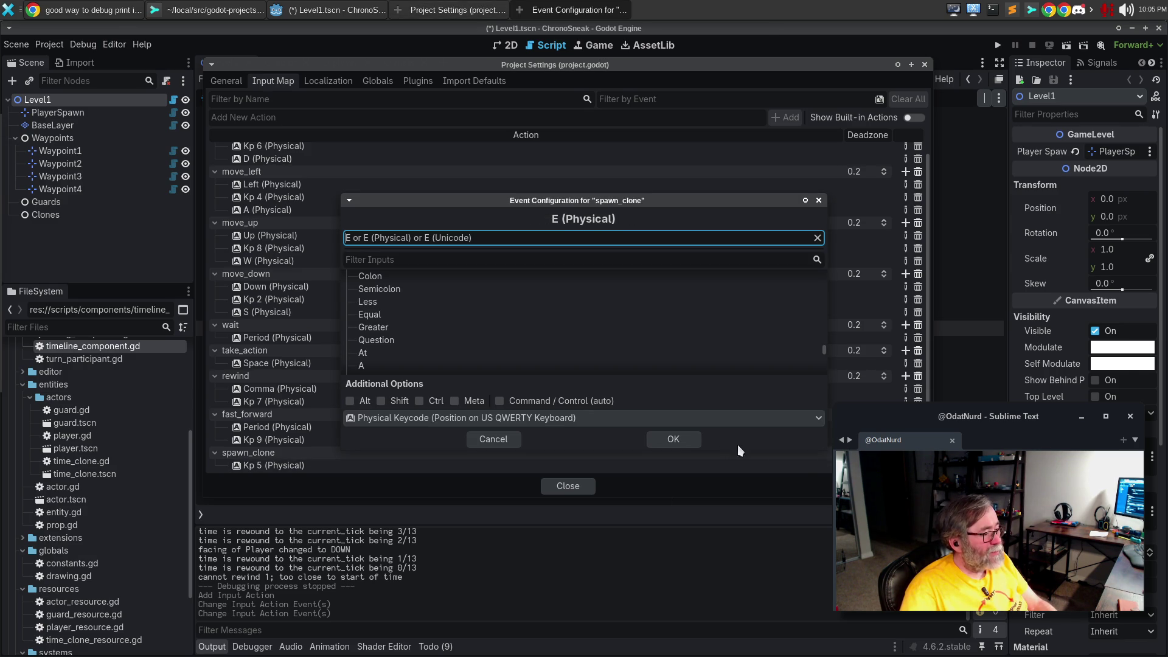
{"action": "left_click", "coordinate": [687, 437]}
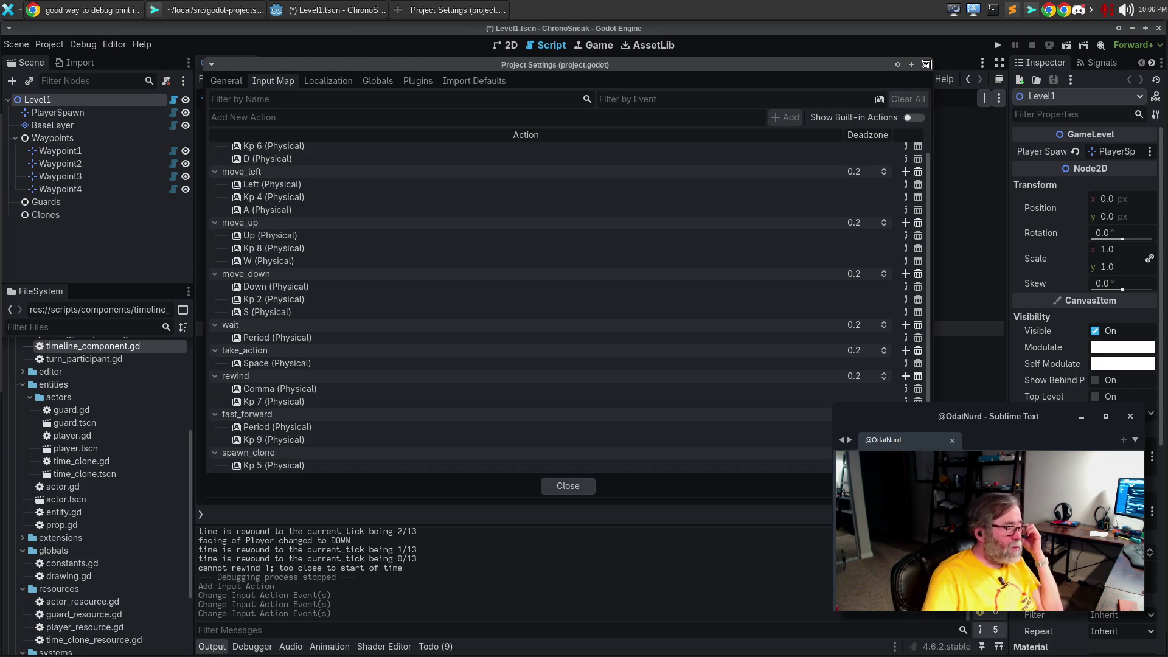
Close Project Settings and scroll up through the actor.gd script
{"action": "left_click", "coordinate": [926, 64]}
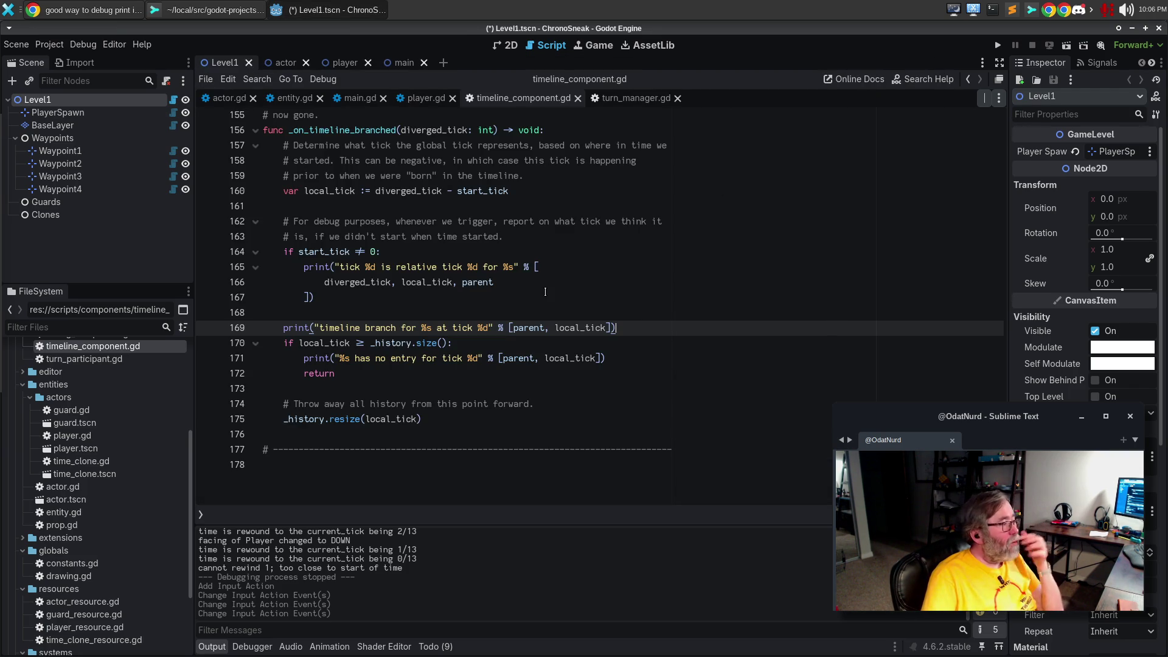
{"action": "left_click", "coordinate": [224, 98]}
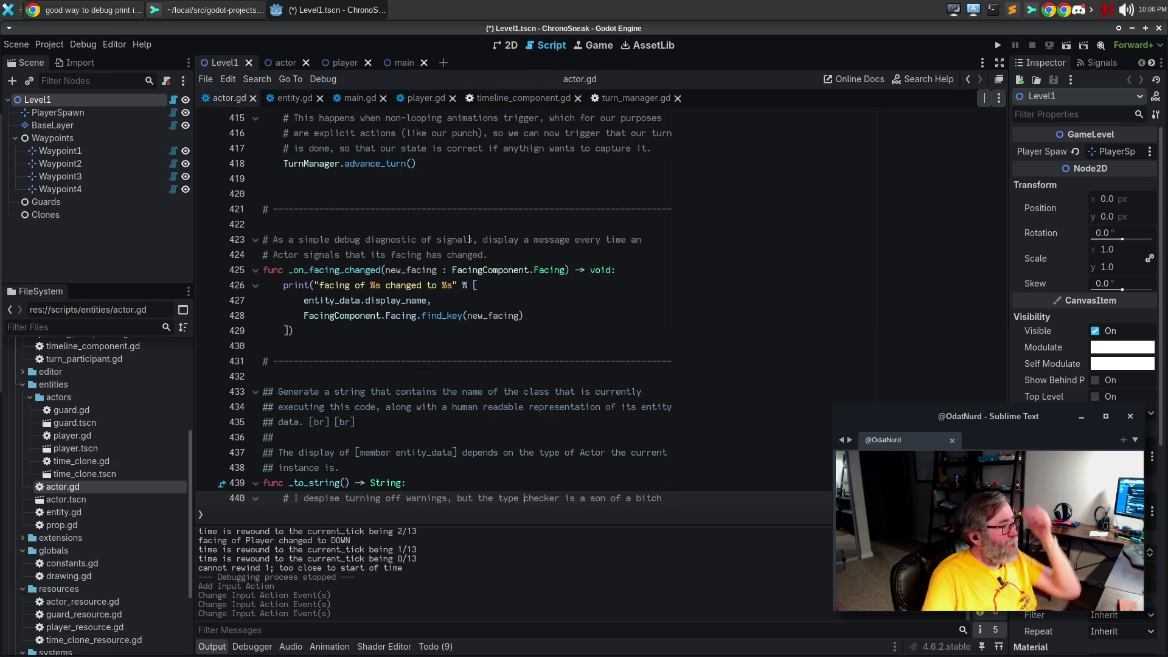
{"action": "scroll", "coordinate": [483, 279], "scroll_direction": "down", "scroll_amount": 4}
{"action": "scroll", "coordinate": [486, 280], "scroll_direction": "up", "scroll_amount": 9}
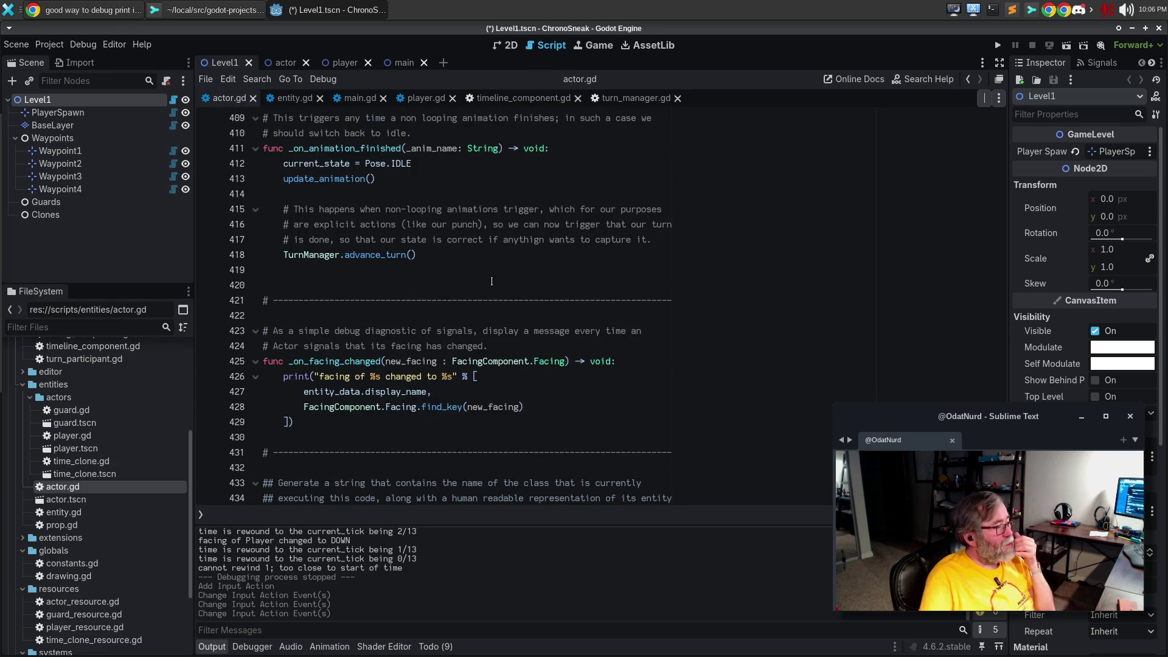
{"action": "scroll", "coordinate": [492, 281], "scroll_direction": "up", "scroll_amount": 2}
{"action": "scroll", "coordinate": [492, 281], "scroll_direction": "up", "scroll_amount": 19}
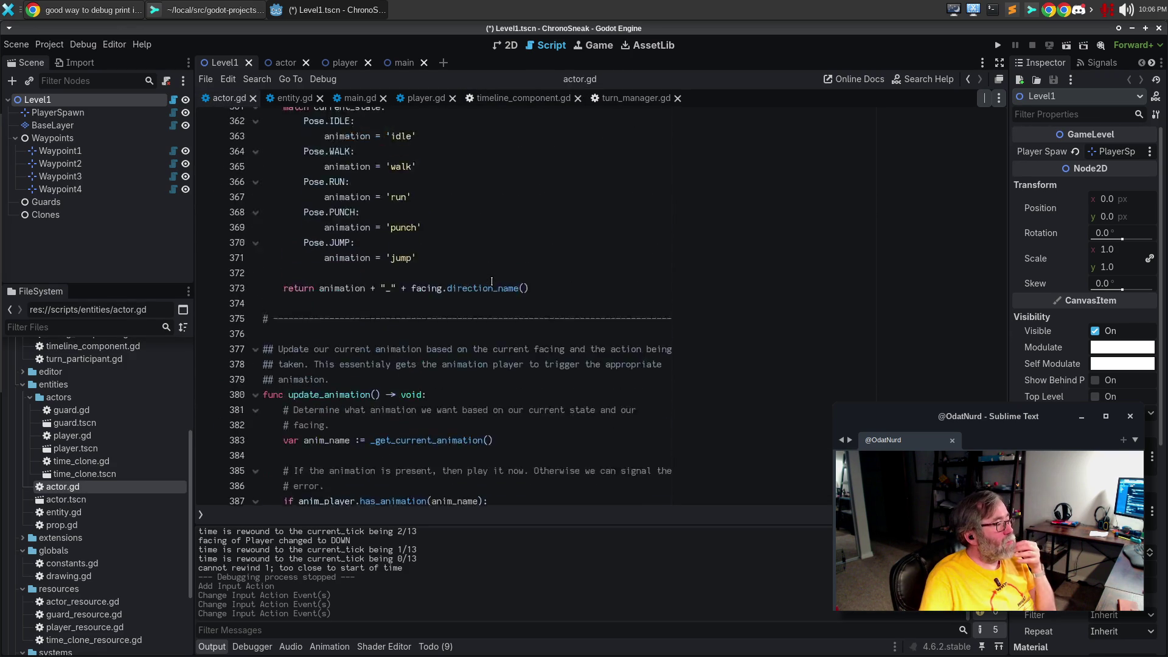
{"action": "scroll", "coordinate": [491, 281], "scroll_direction": "up", "scroll_amount": 7}
{"action": "scroll", "coordinate": [492, 281], "scroll_direction": "up", "scroll_amount": 16}
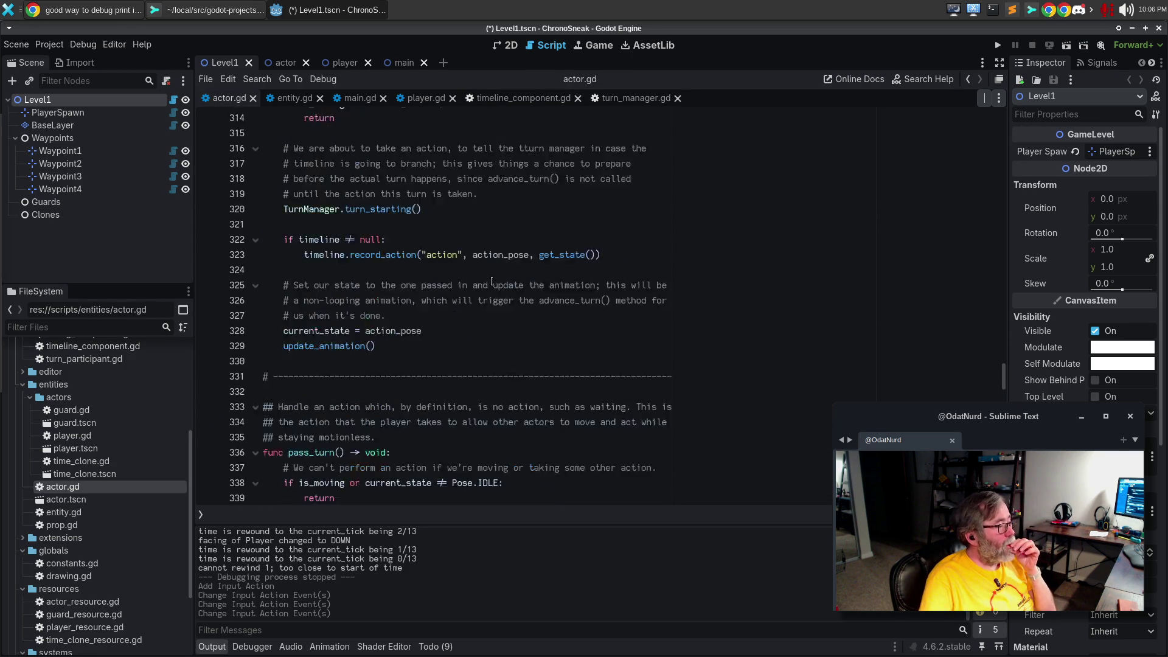
{"action": "scroll", "coordinate": [492, 281], "scroll_direction": "up", "scroll_amount": 8}
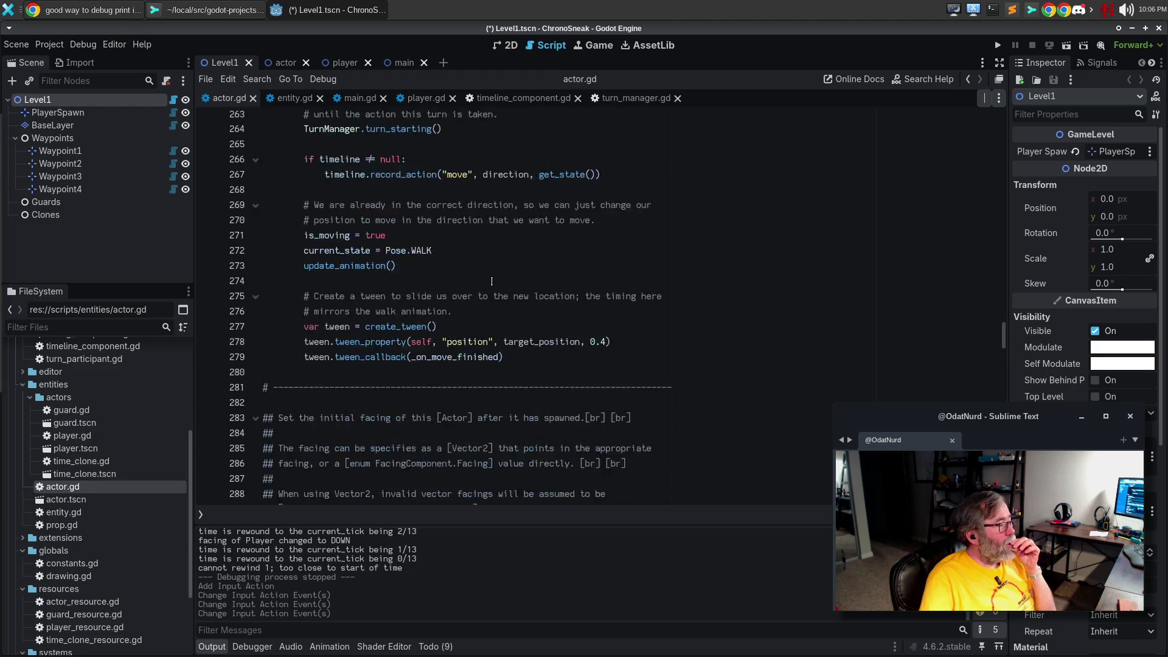
Glance through entity.gd, then return to actor.gd
{"action": "key", "text": "ctrl+shift+period"}
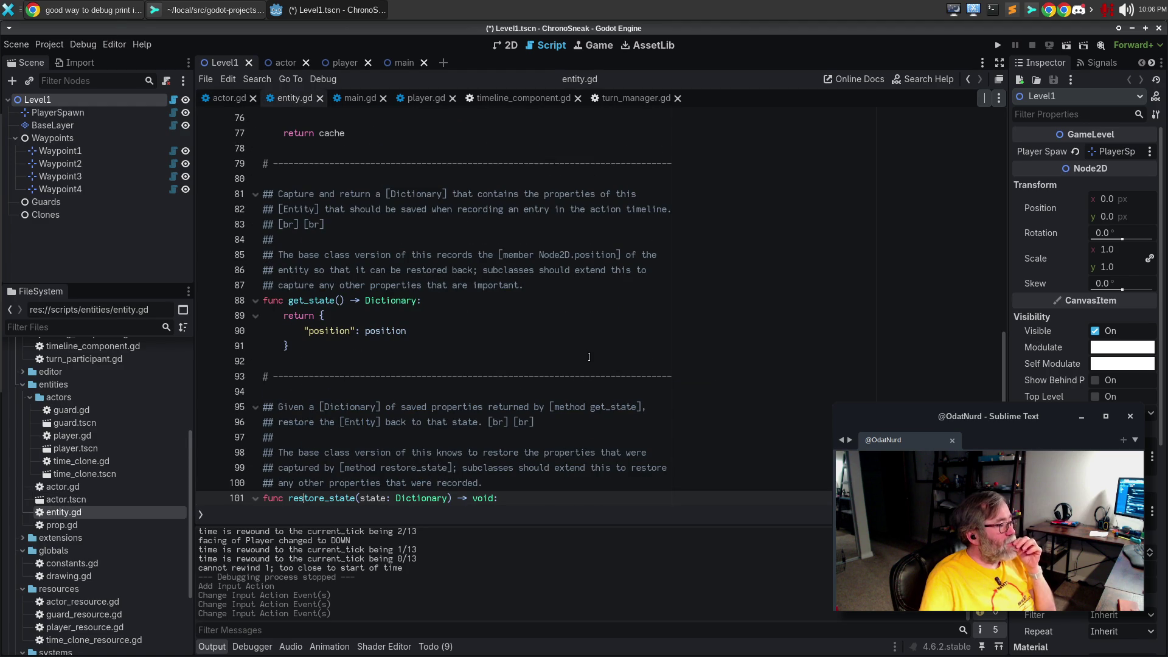
{"action": "scroll", "coordinate": [589, 357], "scroll_direction": "down", "scroll_amount": 4}
{"action": "scroll", "coordinate": [589, 357], "scroll_direction": "up", "scroll_amount": 13}
{"action": "scroll", "coordinate": [589, 356], "scroll_direction": "up", "scroll_amount": 10}
{"action": "scroll", "coordinate": [538, 355], "scroll_direction": "up", "scroll_amount": 7}
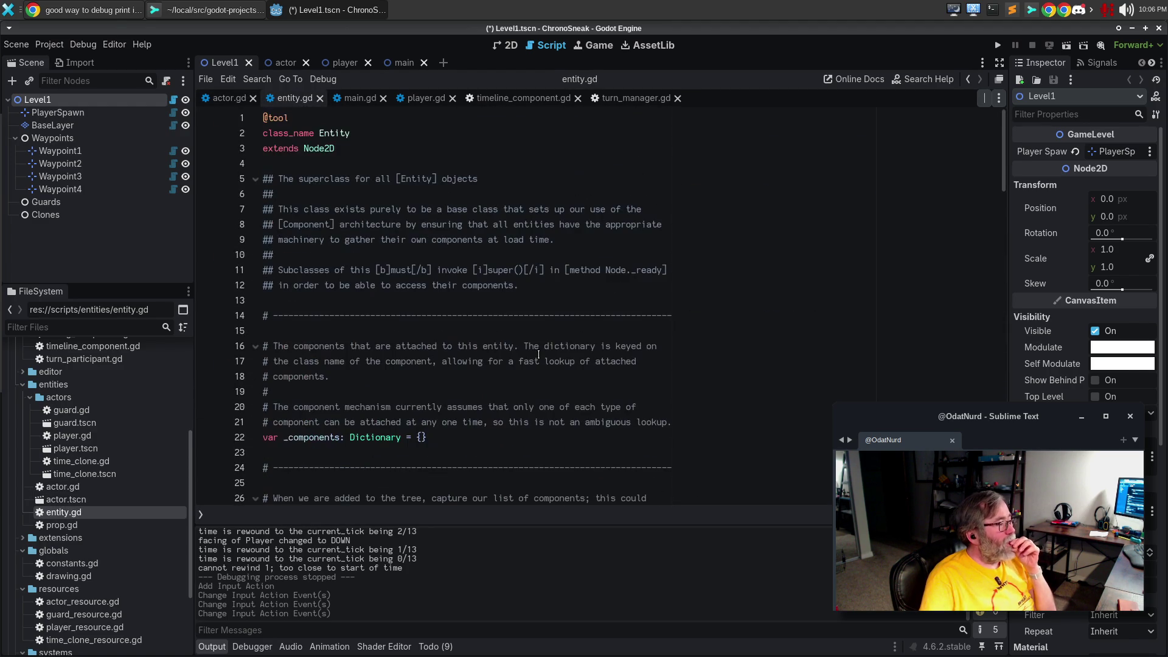
{"action": "left_click", "coordinate": [230, 98]}
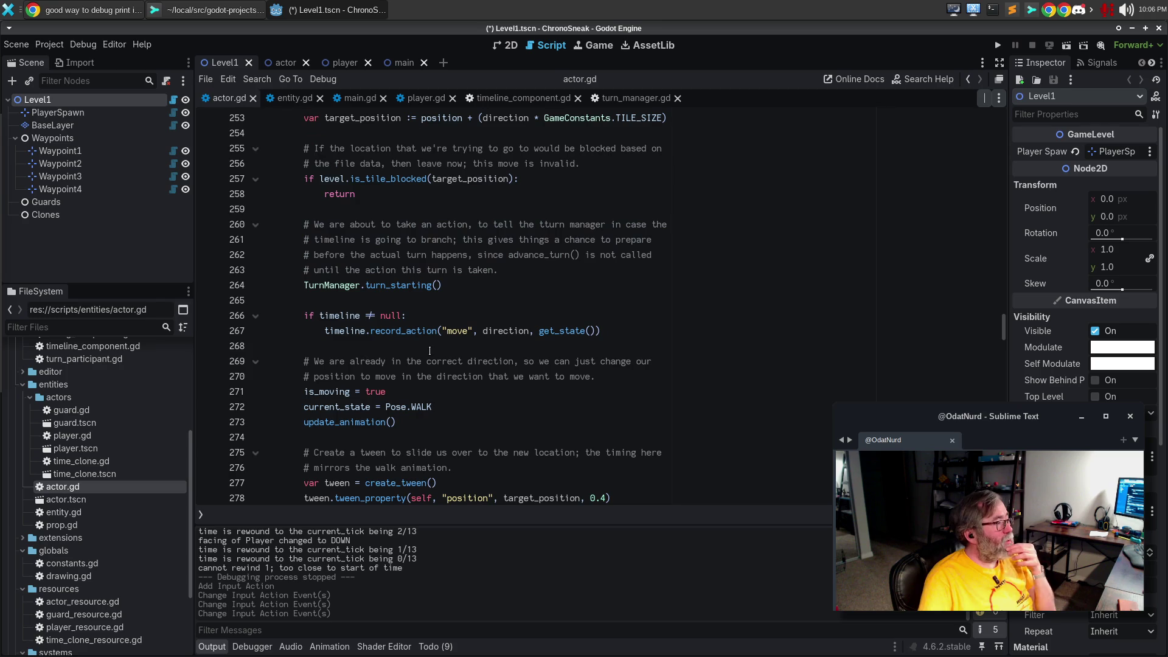
Jump to the process_movement_input function in actor.gd via the function list
{"action": "left_click", "coordinate": [429, 351]}
{"action": "key", "text": "ctrl+o"}
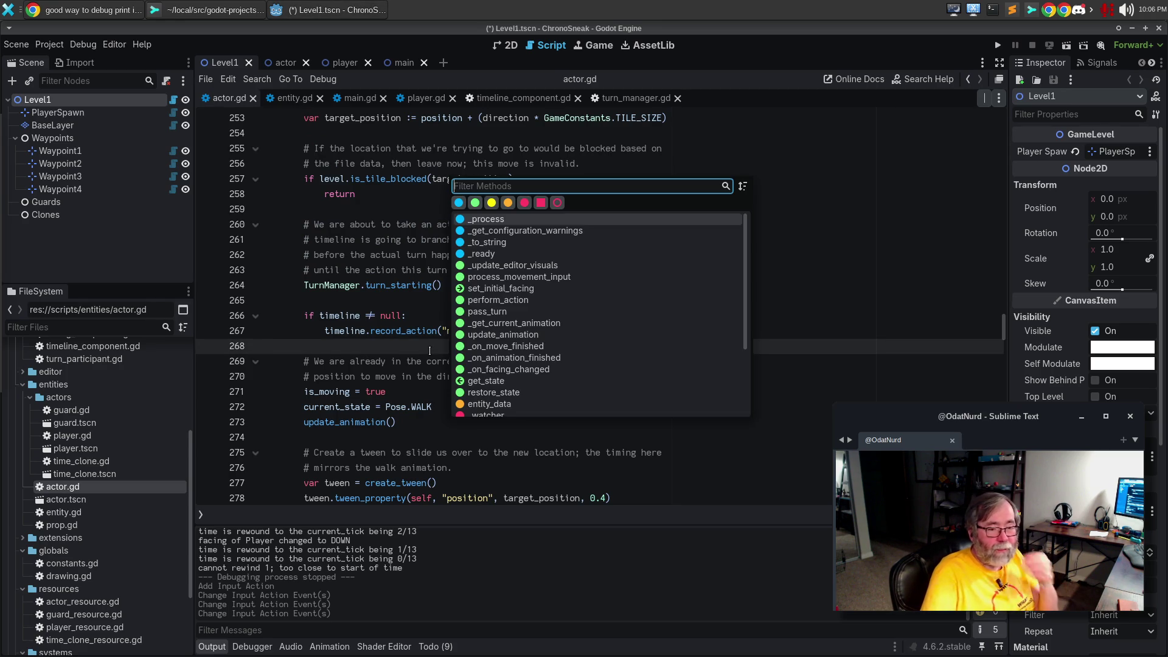
{"action": "left_click", "coordinate": [564, 277]}
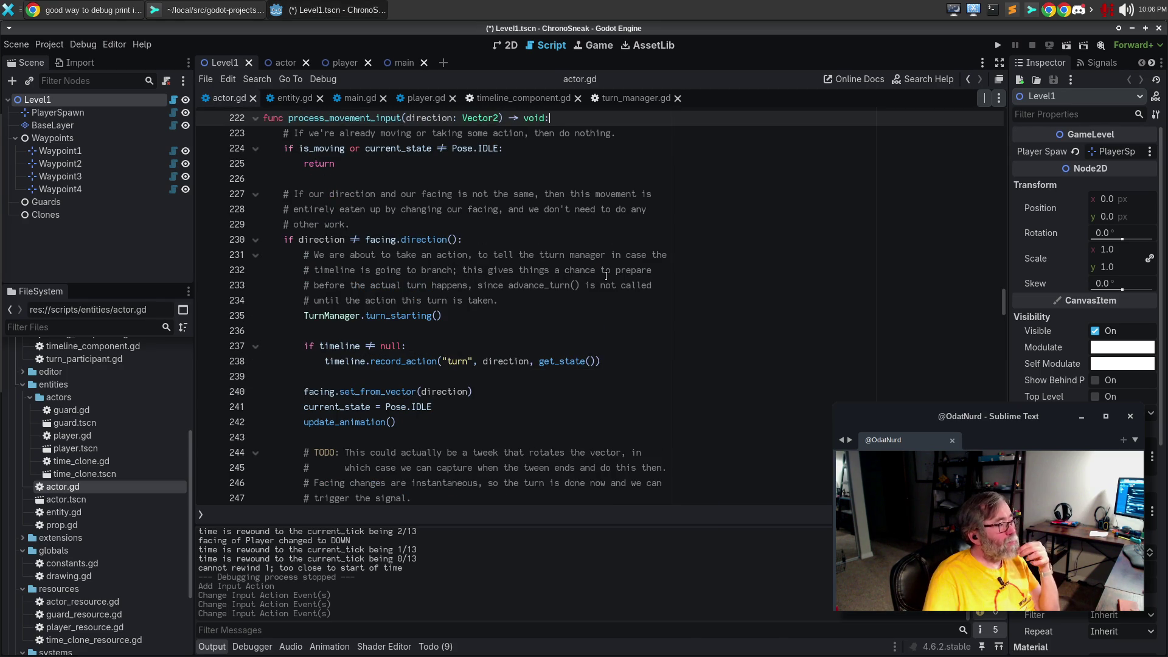
{"action": "scroll", "coordinate": [606, 276], "scroll_direction": "up", "scroll_amount": 6}
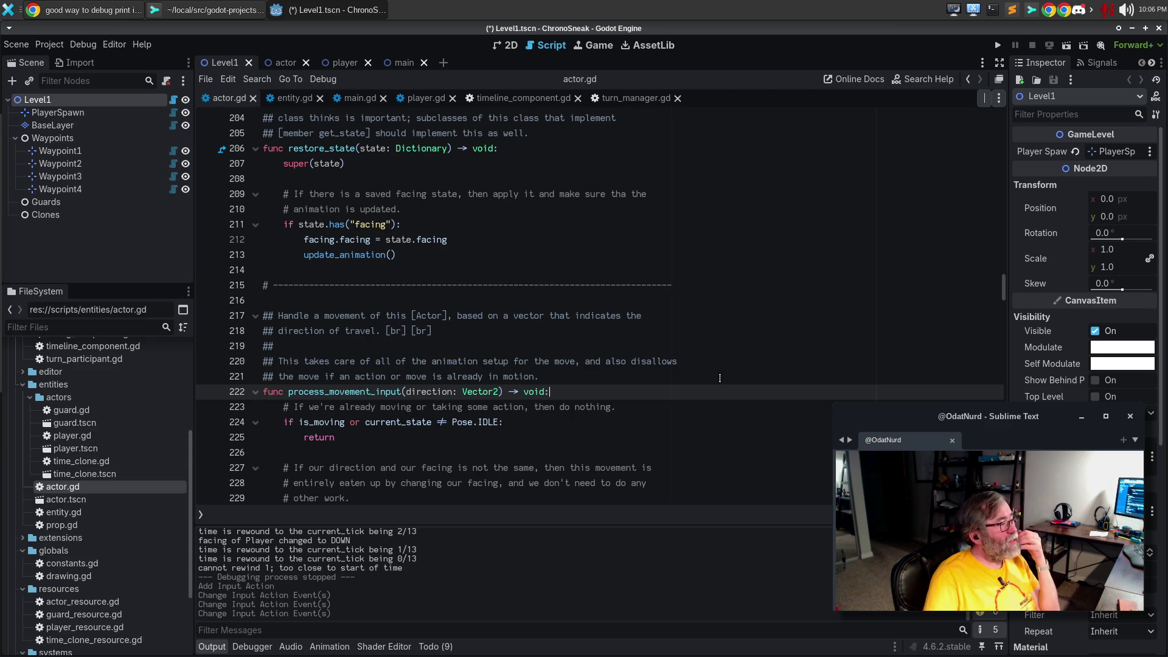
{"action": "scroll", "coordinate": [720, 378], "scroll_direction": "down", "scroll_amount": 20}
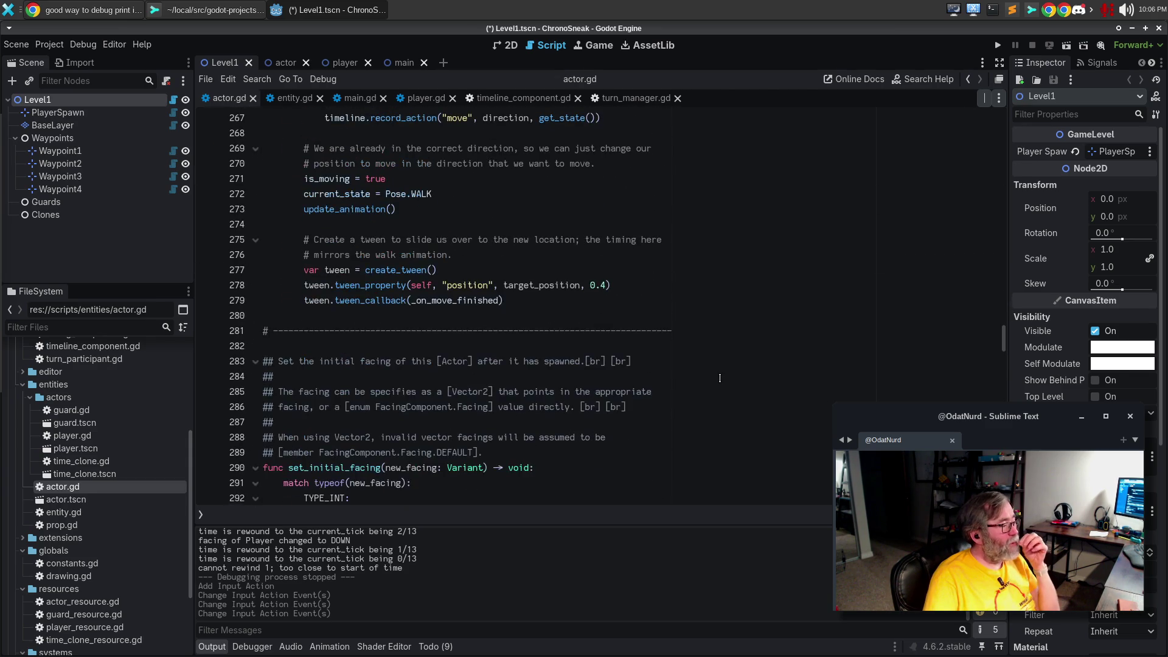
{"action": "scroll", "coordinate": [720, 377], "scroll_direction": "down", "scroll_amount": 12}
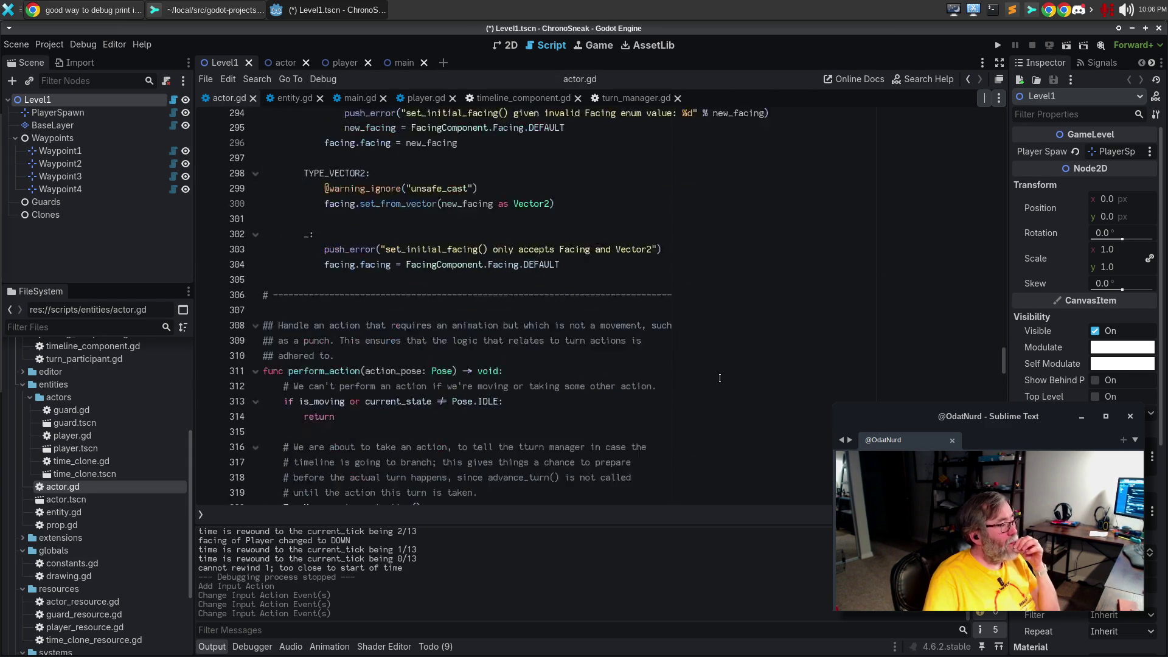
{"action": "scroll", "coordinate": [720, 378], "scroll_direction": "down", "scroll_amount": 6}
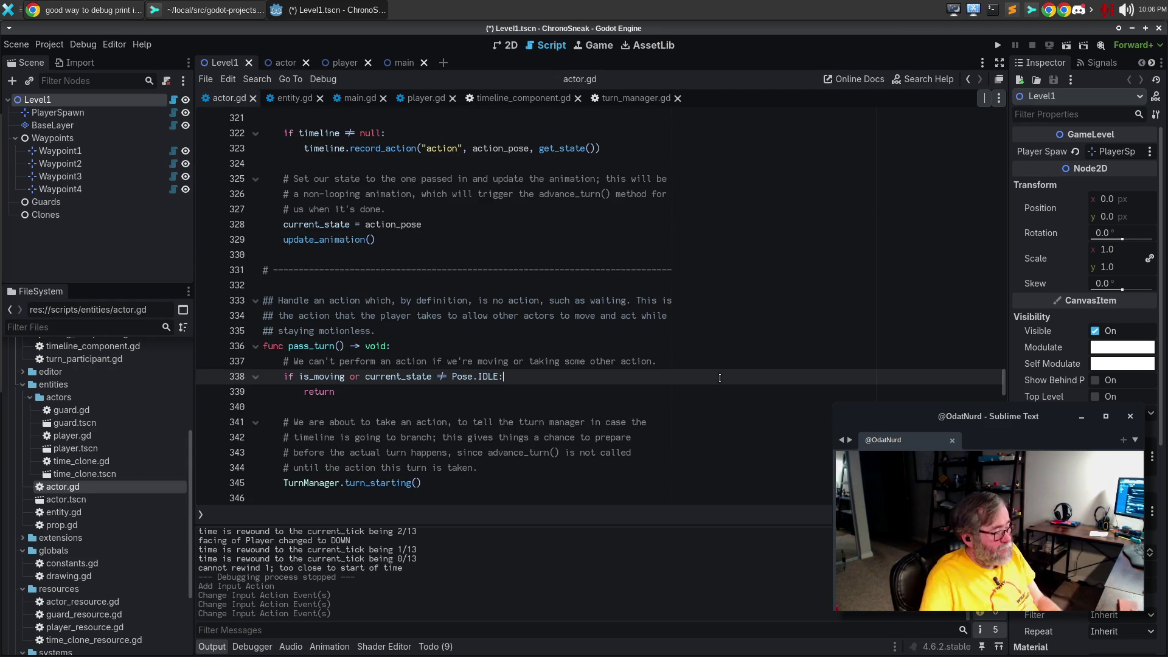
Filter the function list by 'in', then cancel without jumping
{"action": "key", "text": "ctrl+alt+f"}
{"action": "type", "text": "_in"}
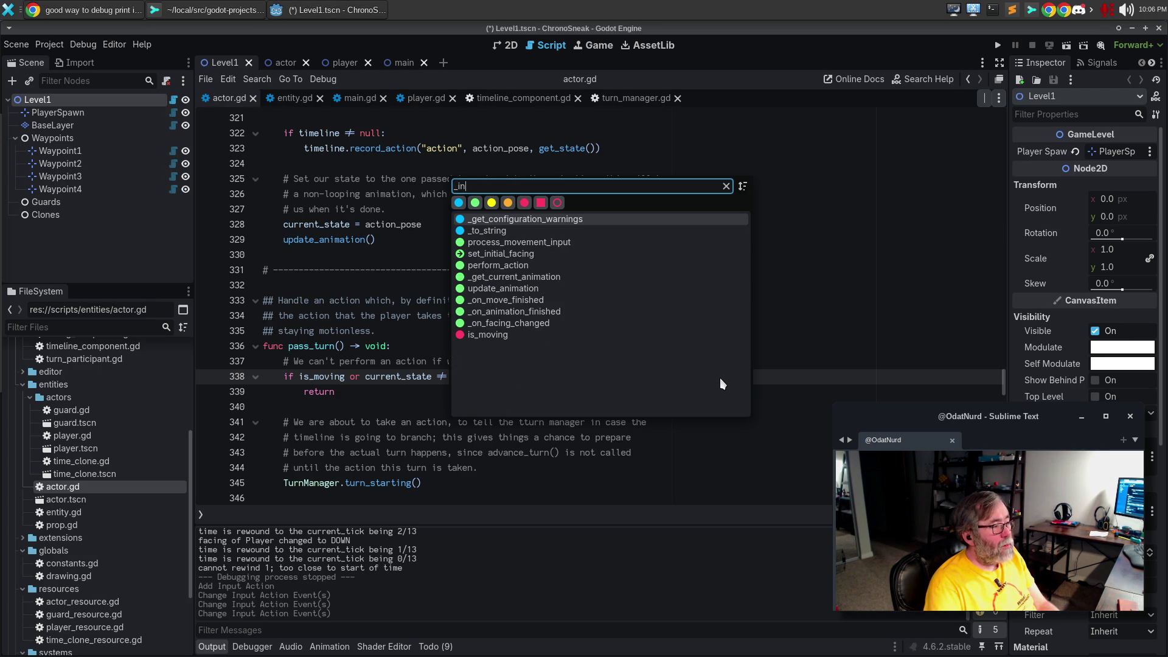
{"action": "key", "text": "BackSpace"}
{"action": "key", "text": "BackSpace"}
{"action": "key", "text": "BackSpace"}
{"action": "key", "text": "Escape"}
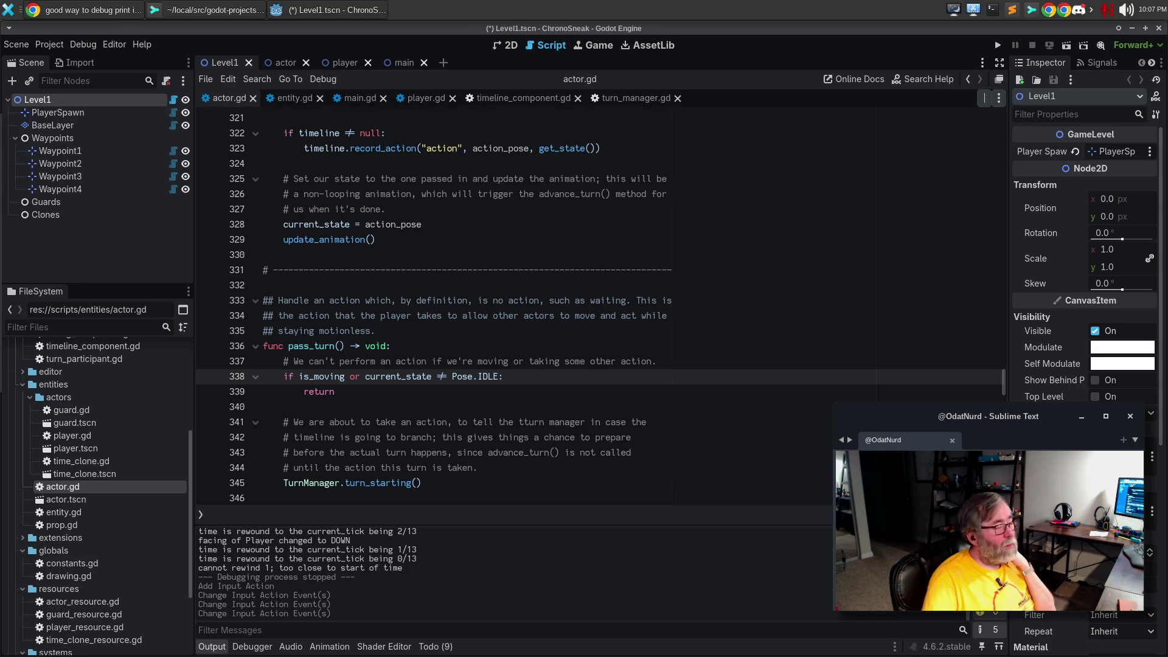
{"action": "scroll", "coordinate": [521, 390], "scroll_direction": "up", "scroll_amount": 3}
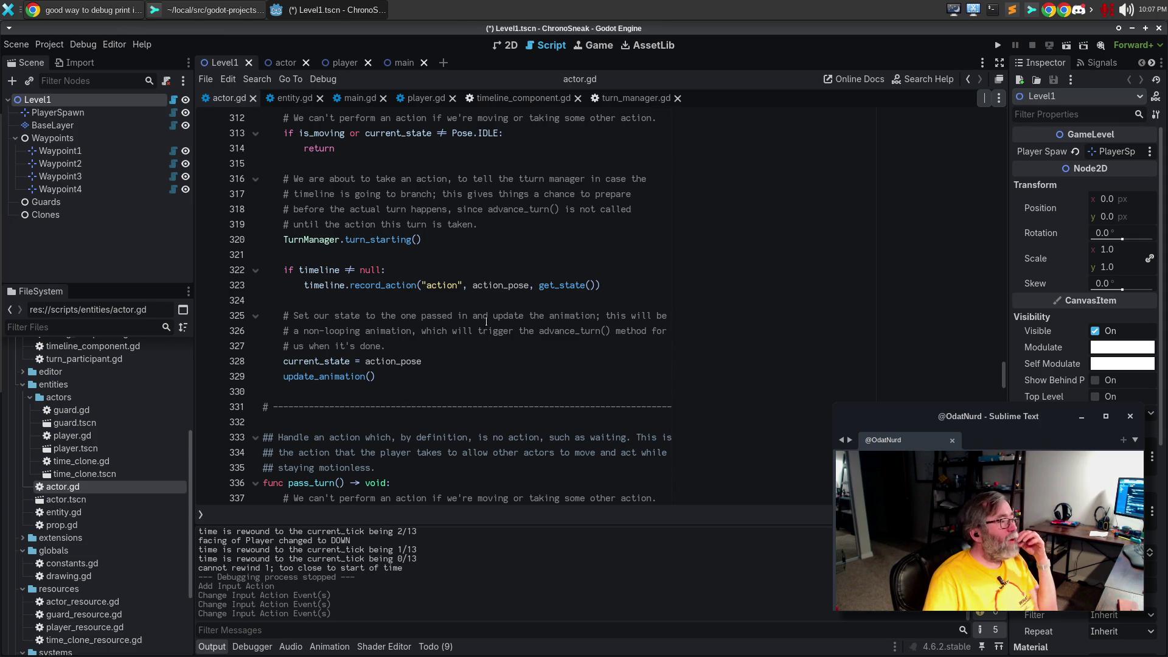
Browse entity.gd and main.gd, then open player.gd after pass_turn() on line 59
{"action": "left_click", "coordinate": [294, 98]}
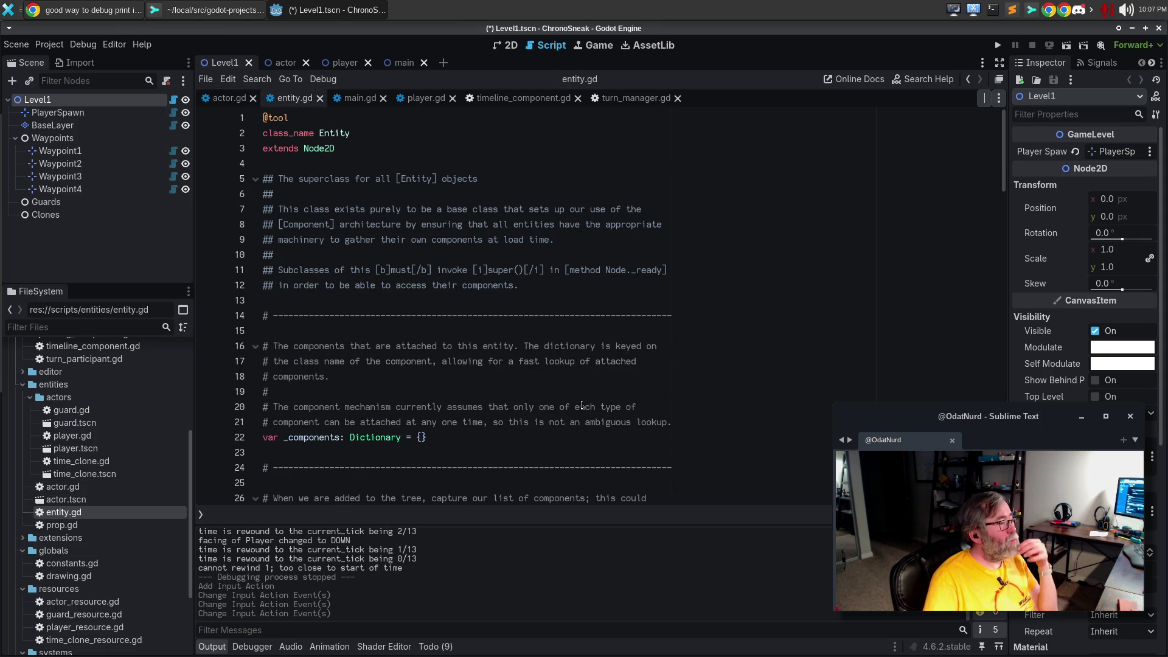
{"action": "scroll", "coordinate": [582, 406], "scroll_direction": "down", "scroll_amount": 8}
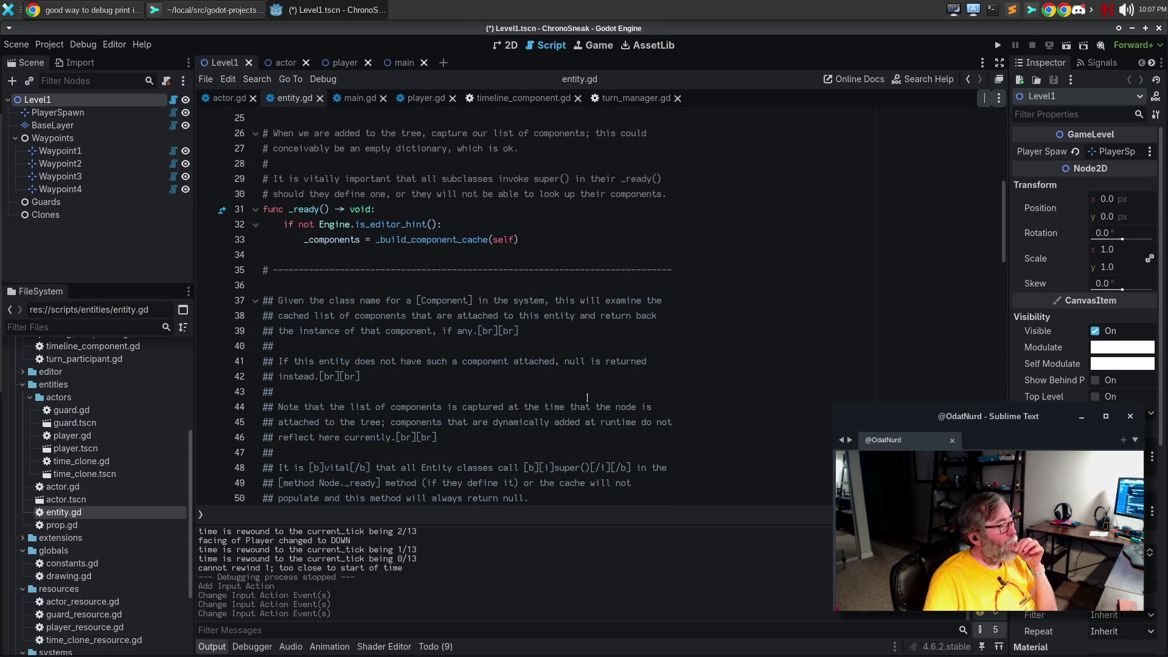
{"action": "scroll", "coordinate": [587, 398], "scroll_direction": "down", "scroll_amount": 5}
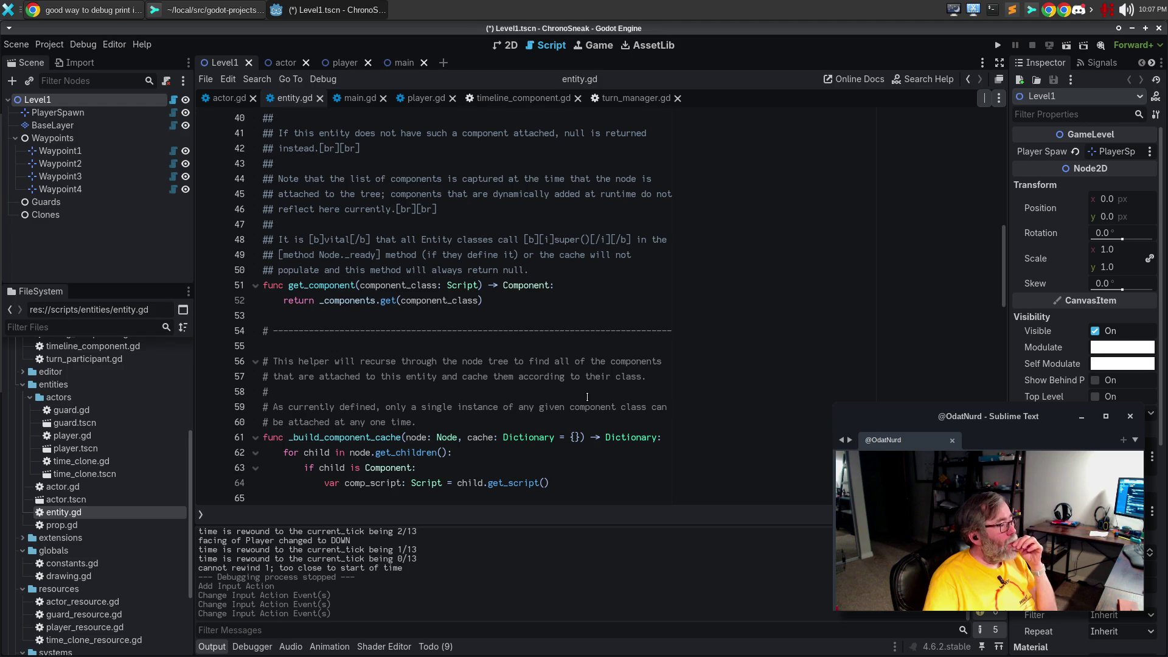
{"action": "scroll", "coordinate": [587, 397], "scroll_direction": "down", "scroll_amount": 14}
{"action": "scroll", "coordinate": [588, 396], "scroll_direction": "down", "scroll_amount": 4}
{"action": "left_click", "coordinate": [360, 98]}
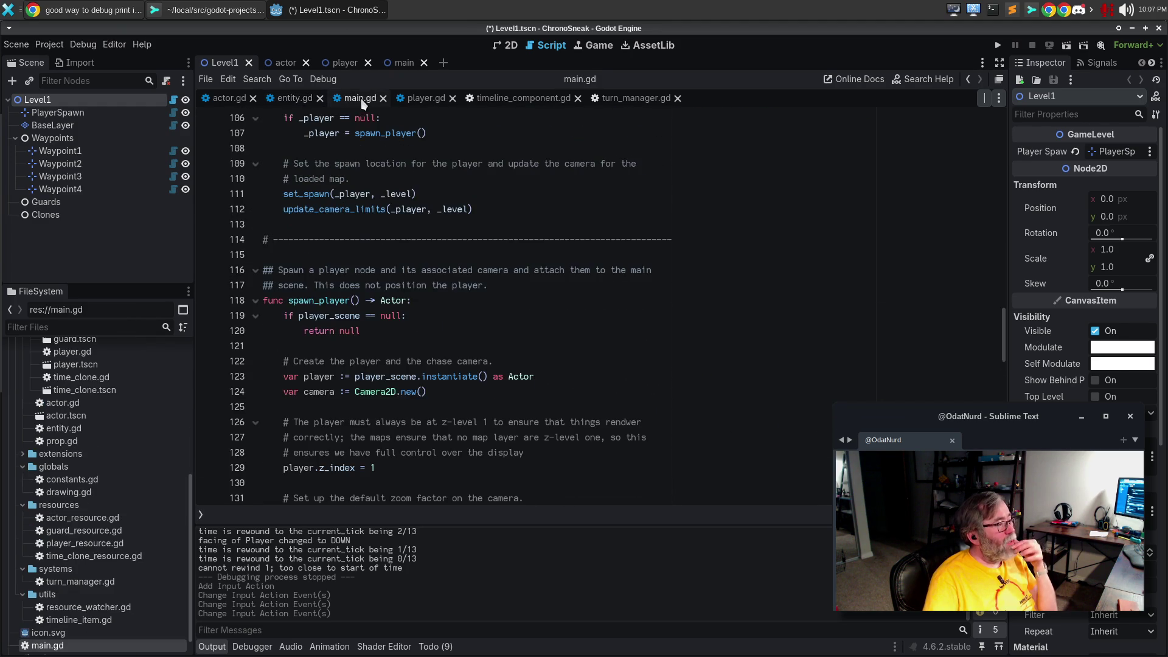
{"action": "scroll", "coordinate": [601, 358], "scroll_direction": "down", "scroll_amount": 8}
{"action": "scroll", "coordinate": [601, 358], "scroll_direction": "down", "scroll_amount": 12}
{"action": "scroll", "coordinate": [601, 358], "scroll_direction": "up", "scroll_amount": 10}
{"action": "left_click", "coordinate": [418, 98]}
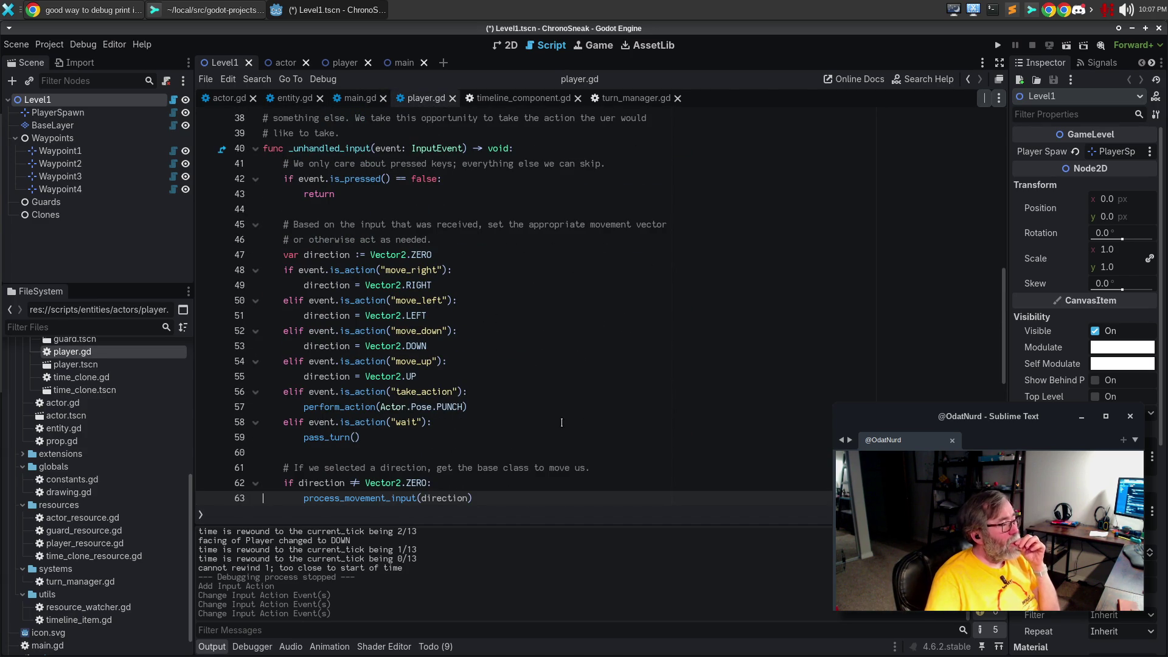
{"action": "left_click", "coordinate": [417, 437]}
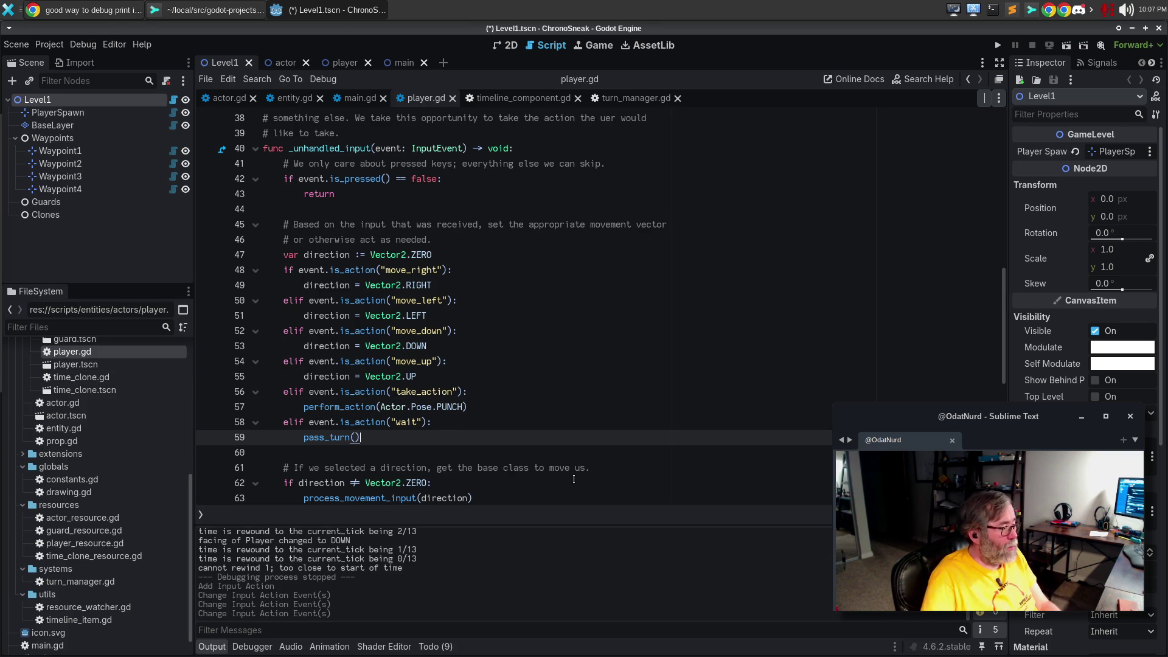
Add an elif event.is_action("spawn_clone") branch calling spawn_clone() after the wait branch
{"action": "scroll", "coordinate": [567, 479], "scroll_direction": "down", "scroll_amount": 3}
{"action": "key", "text": "Return"}
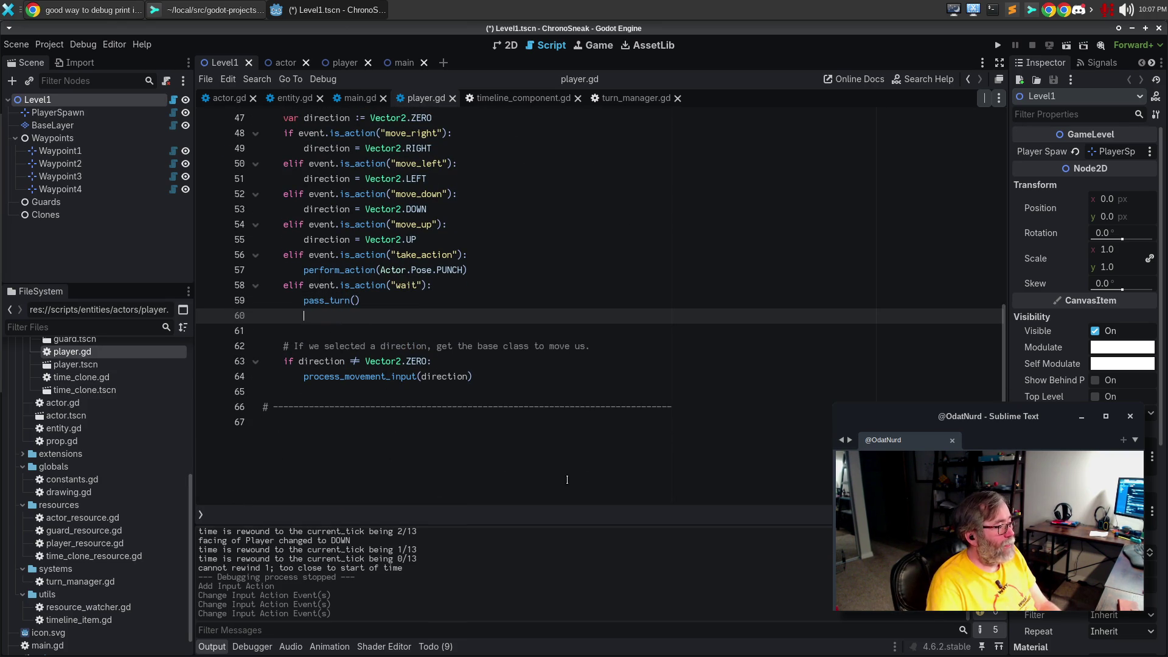
{"action": "key", "text": "BackSpace"}
{"action": "type", "text": "elif event.is_action(\""}
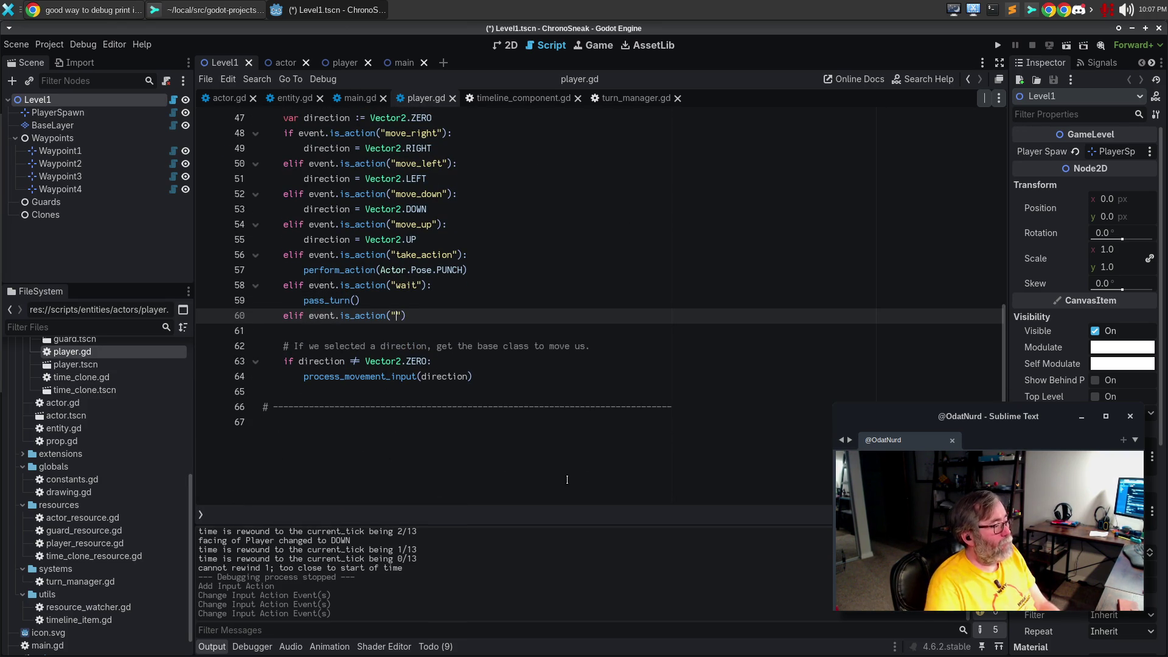
{"action": "type", "text": "s"}
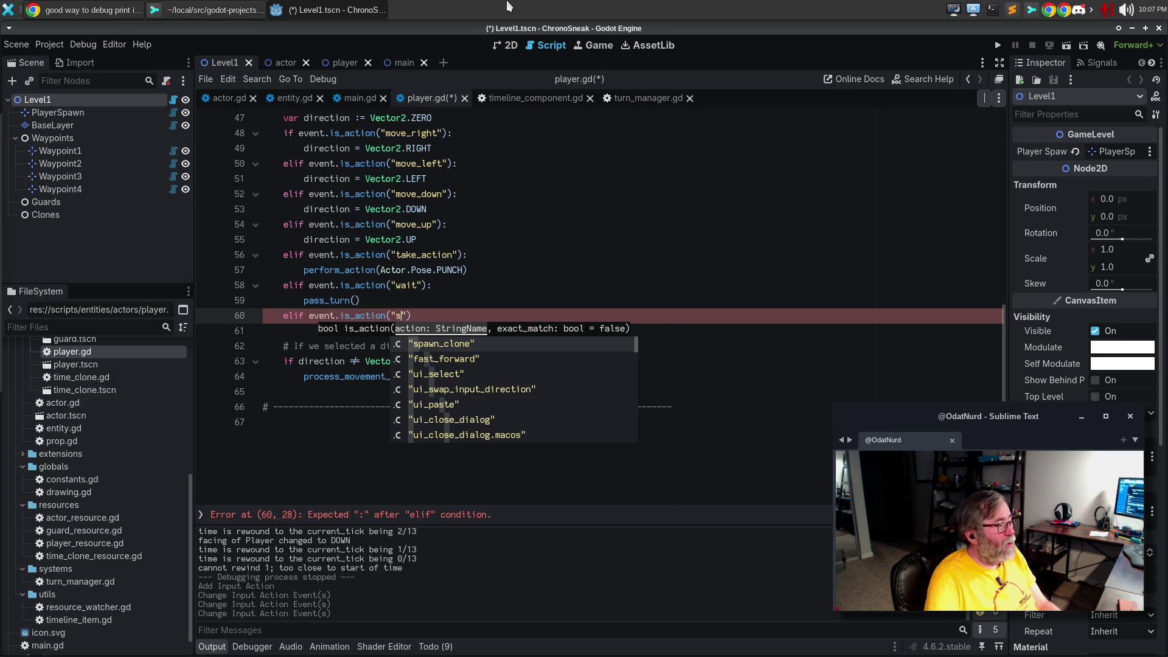
{"action": "key", "text": "Return"}
{"action": "type", "text": "):"}
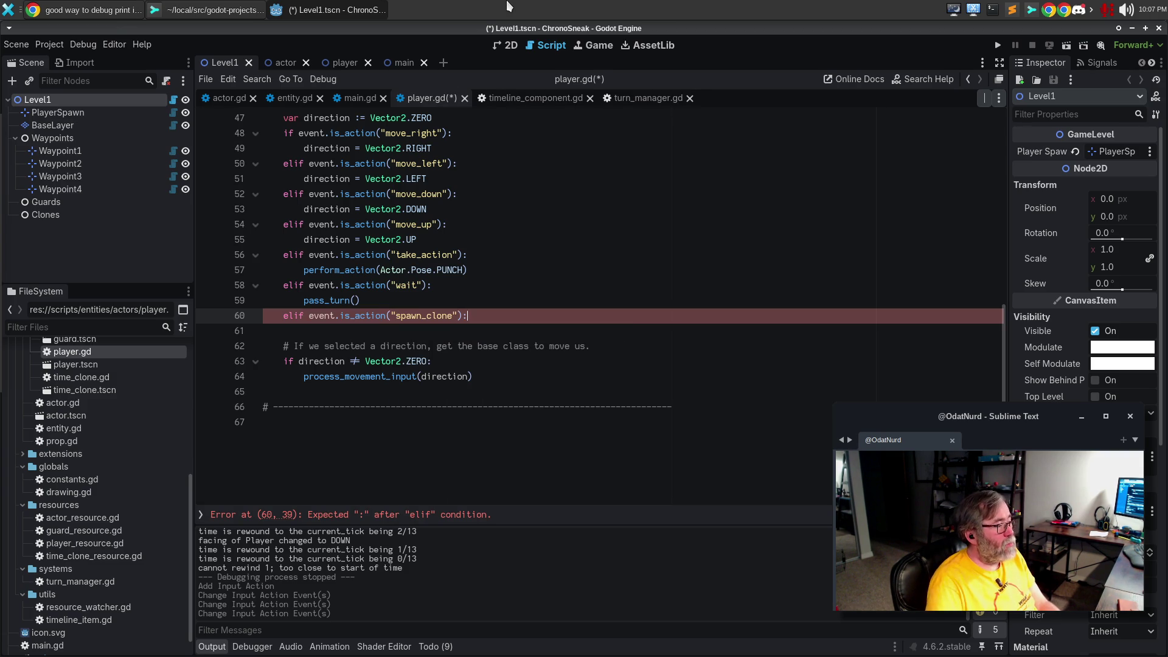
{"action": "key", "text": "Return"}
{"action": "type", "text": "spaw"}
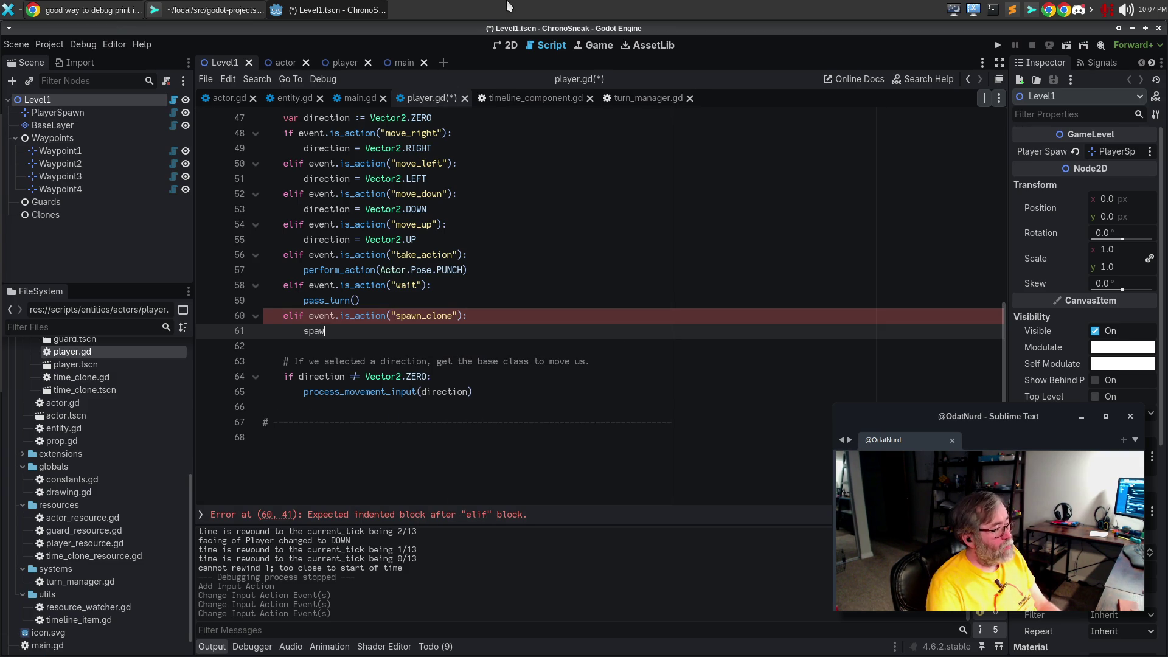
{"action": "type", "text": "n_clone"}
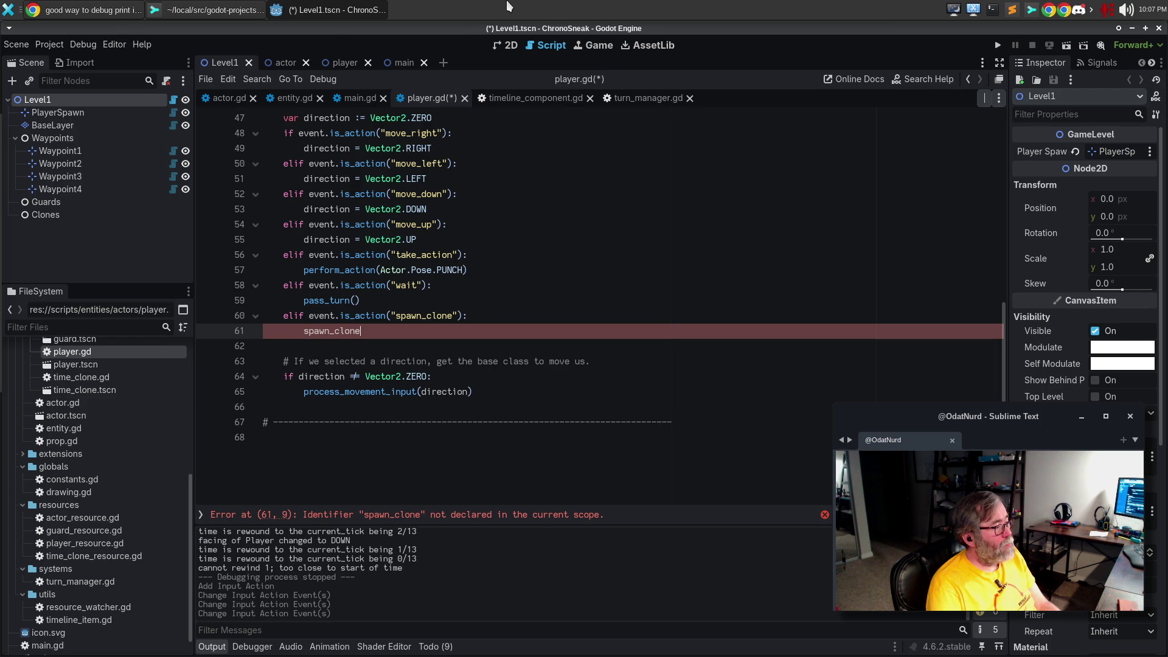
{"action": "type", "text": "()"}
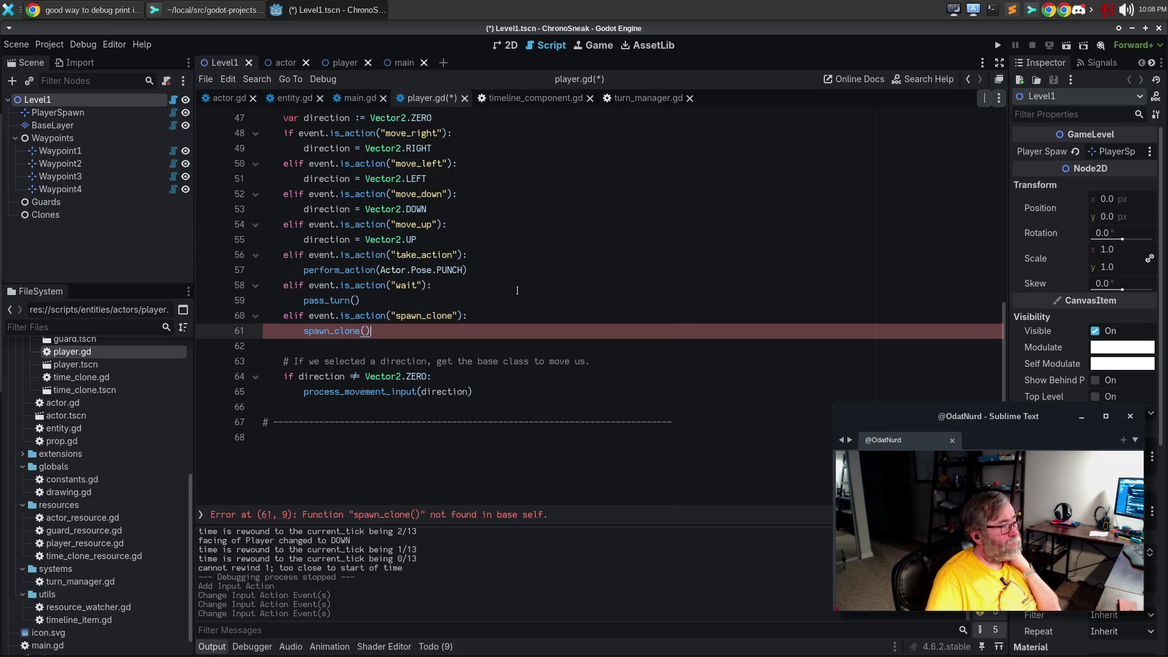
Select the perform_action call on line 57, then switch to actor.gd and scroll down
{"action": "left_click", "coordinate": [409, 274]}
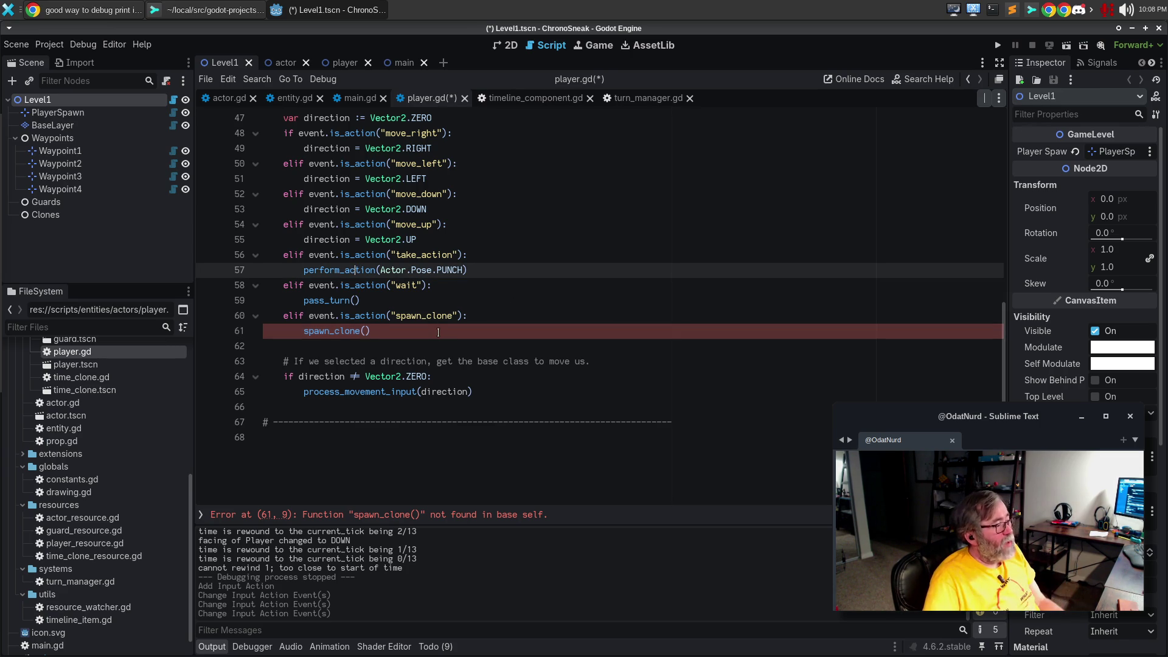
{"action": "double_click", "coordinate": [340, 270]}
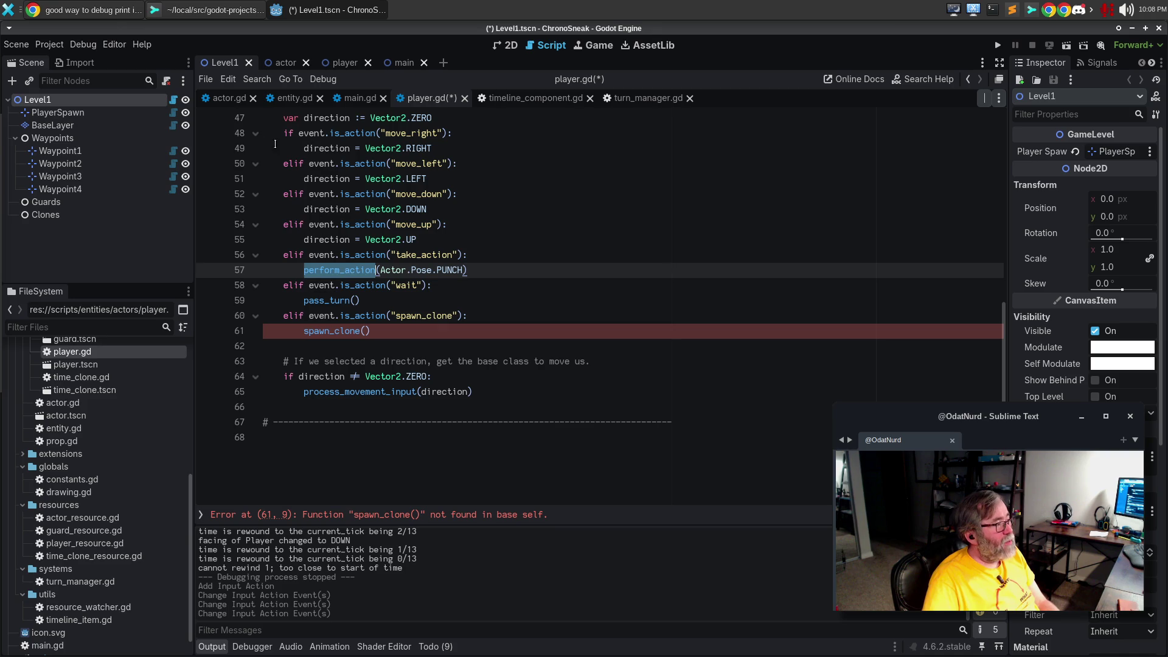
{"action": "left_click", "coordinate": [238, 105]}
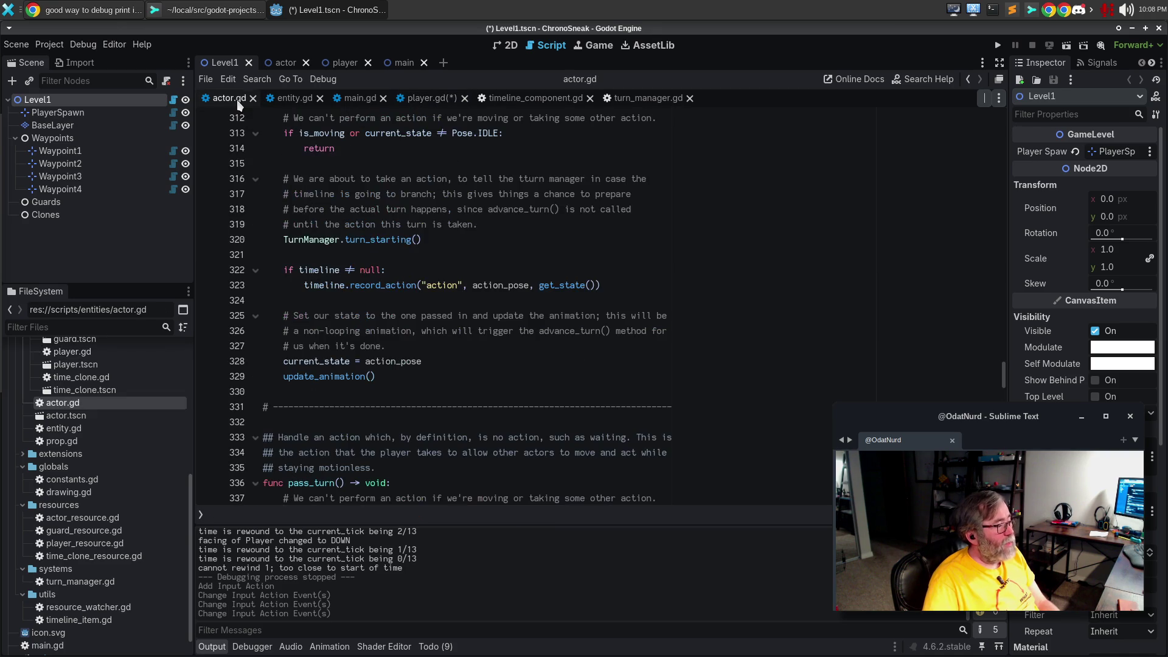
{"action": "scroll", "coordinate": [523, 365], "scroll_direction": "down", "scroll_amount": 5}
{"action": "left_click", "coordinate": [522, 377]}
{"action": "scroll", "coordinate": [518, 371], "scroll_direction": "down", "scroll_amount": 7}
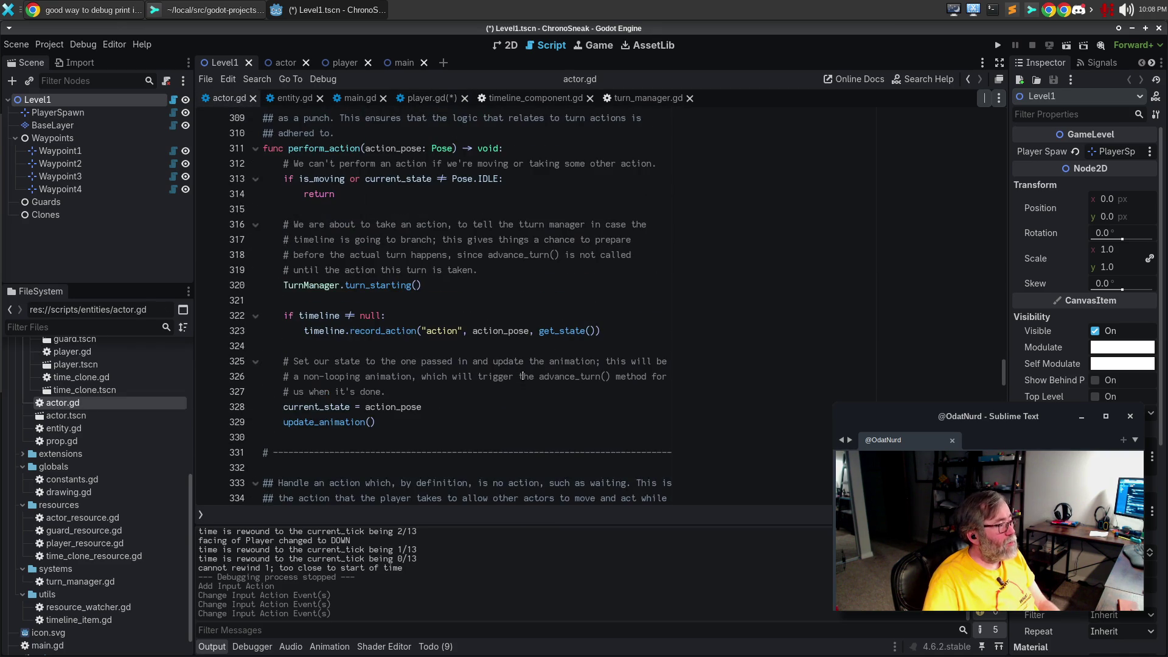
Duplicate the dashed separator line after pass_turn to open a new section
{"action": "left_click", "coordinate": [372, 303]}
{"action": "key", "text": "Down"}
{"action": "key", "text": "ctrl+shift+d"}
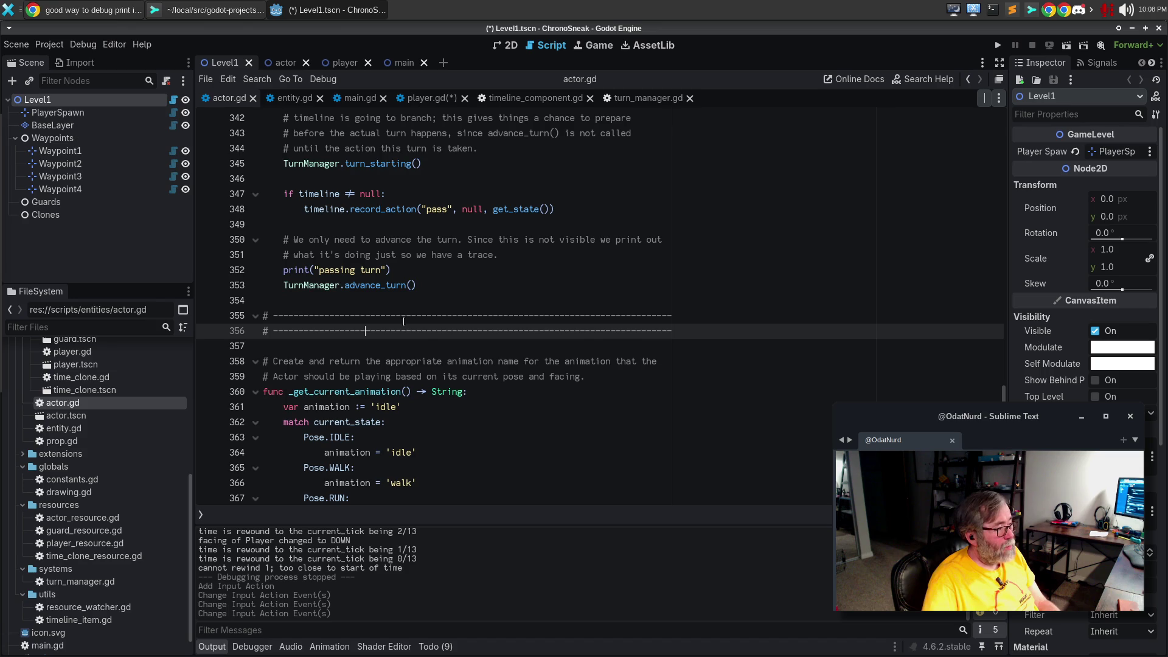
{"action": "key", "text": "Up"}
{"action": "key", "text": "Return"}
{"action": "type", "text": "#"}
{"action": "key", "text": "Return"}
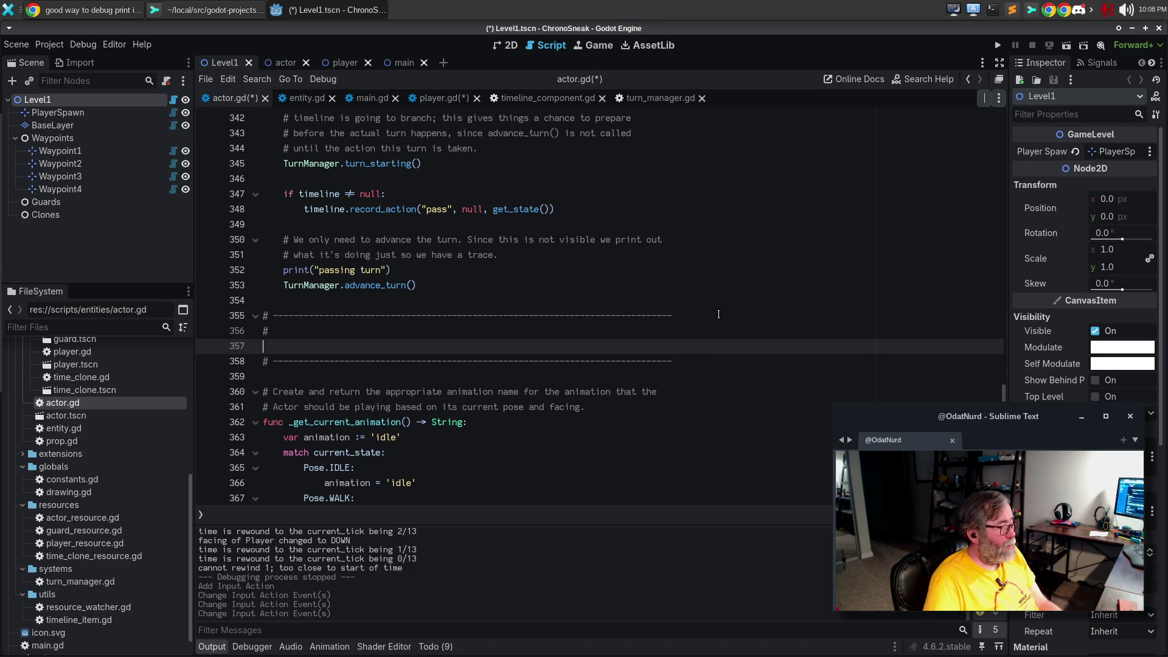
{"action": "key", "text": "BackSpace"}
{"action": "key", "text": "BackSpace"}
Write the stub def spawn_clone() -> void: with a pass body
{"action": "key", "text": "Return"}
{"action": "type", "text": "def sopa"}
{"action": "key", "text": "BackSpace"}
{"action": "key", "text": "BackSpace"}
{"action": "type", "text": "pa"}
{"action": "key", "text": "BackSpace"}
{"action": "key", "text": "BackSpace"}
{"action": "key", "text": "BackSpace"}
{"action": "type", "text": "pawn_clone() -> void:"}
{"action": "key", "text": "Return"}
{"action": "type", "text": "pass"}
{"action": "key", "text": "Return"}
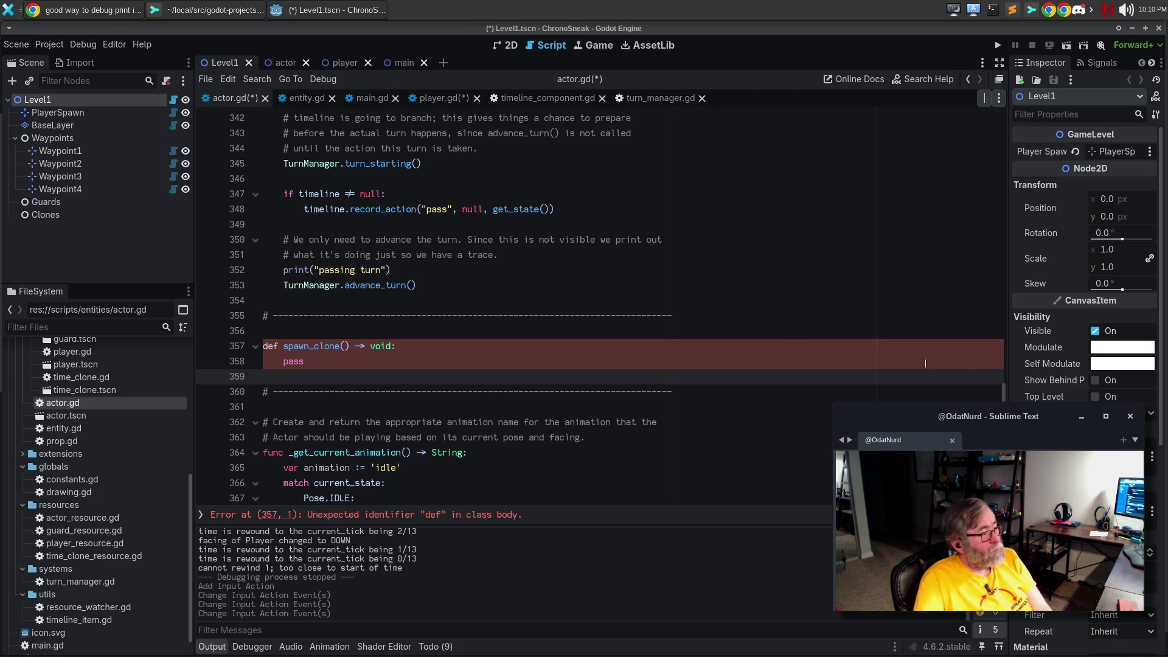
Replace def with func in the spawn_clone declaration on line 357
{"action": "left_click", "coordinate": [399, 347]}
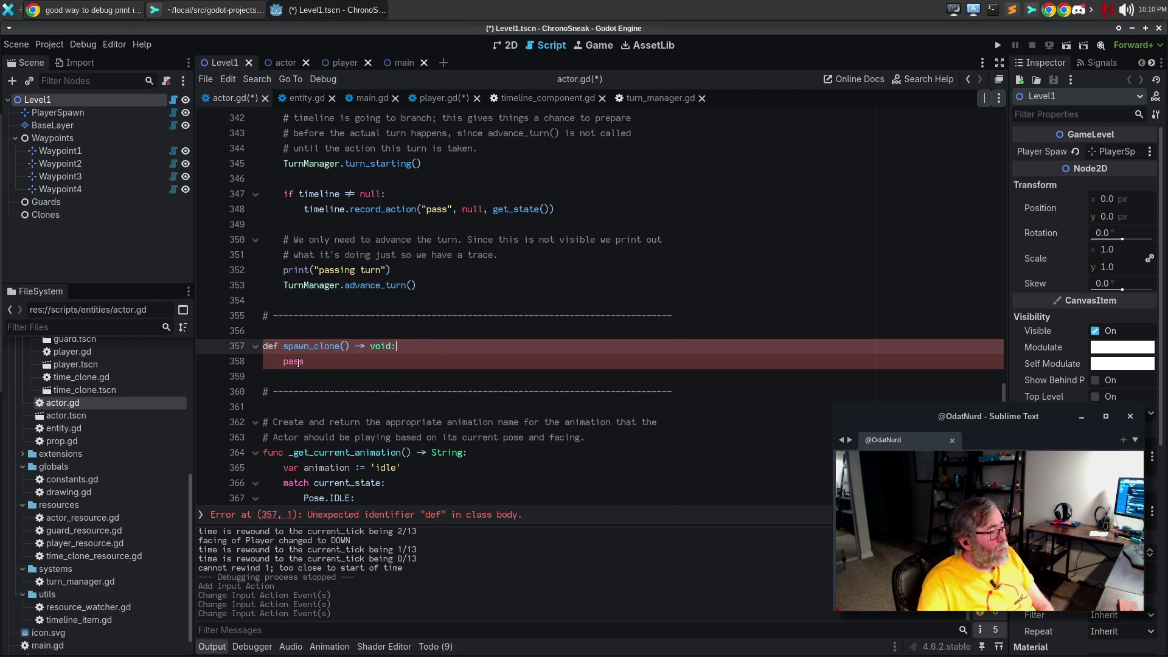
{"action": "left_click", "coordinate": [279, 345]}
{"action": "key", "text": "BackSpace"}
{"action": "key", "text": "BackSpace"}
{"action": "key", "text": "BackSpace"}
{"action": "type", "text": "func"}
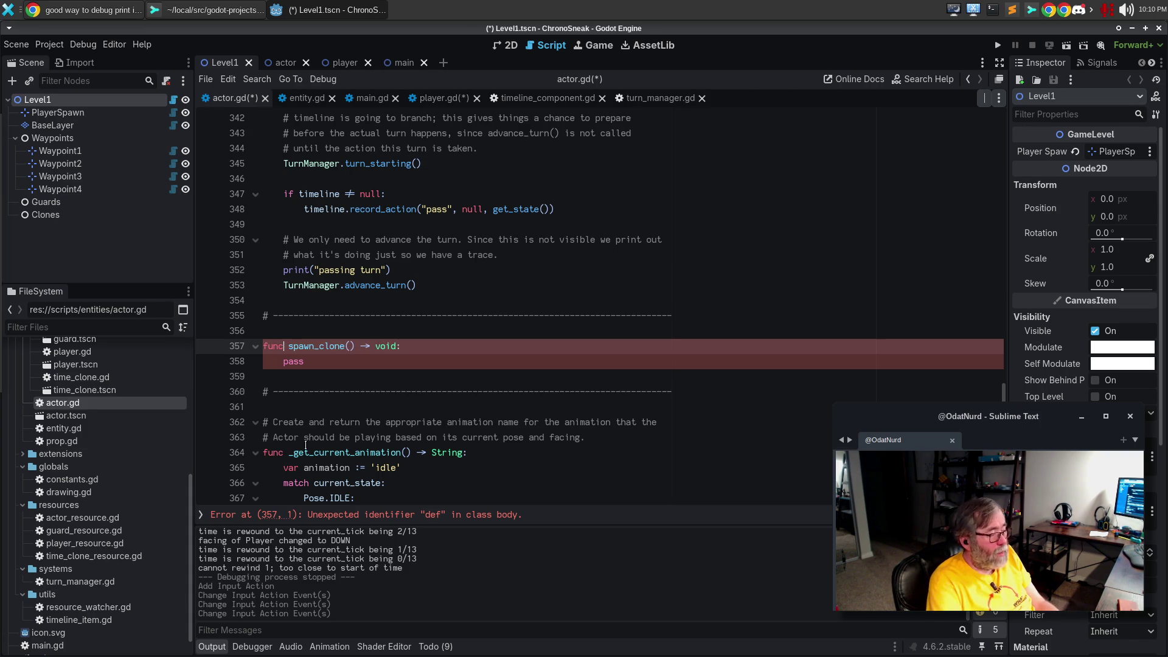
{"action": "key", "text": "Home"}
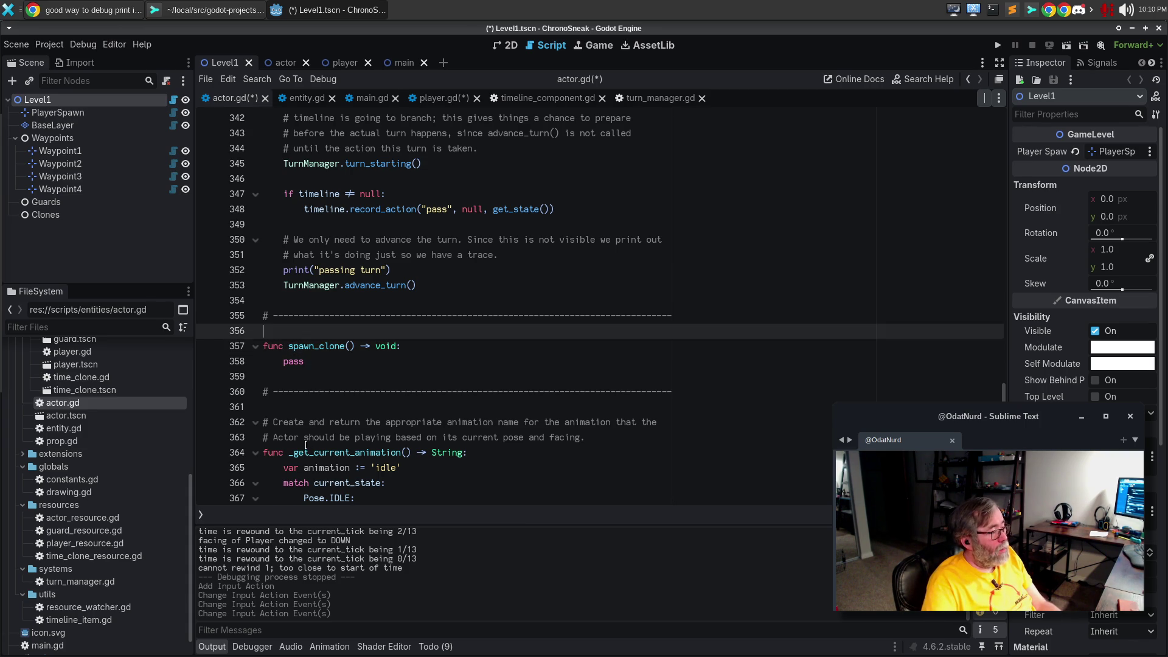
Insert a blank line above spawn_clone() for its doc comment
{"action": "scroll", "coordinate": [489, 338], "scroll_direction": "up", "scroll_amount": 5}
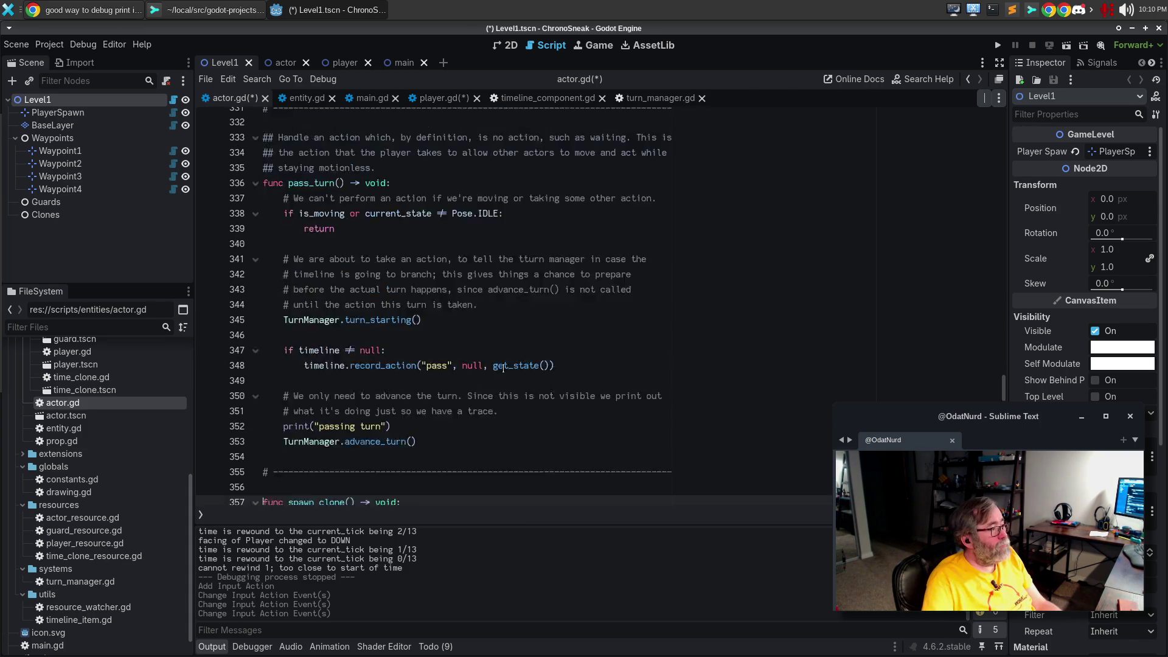
{"action": "scroll", "coordinate": [312, 227], "scroll_direction": "down", "scroll_amount": 4}
{"action": "left_click", "coordinate": [304, 378]}
{"action": "key", "text": "Return"}
Begin the ## doc comment: 'Handle an action that spawns a time clone of the player; the clone inherits'
{"action": "type", "text": "## HJand"}
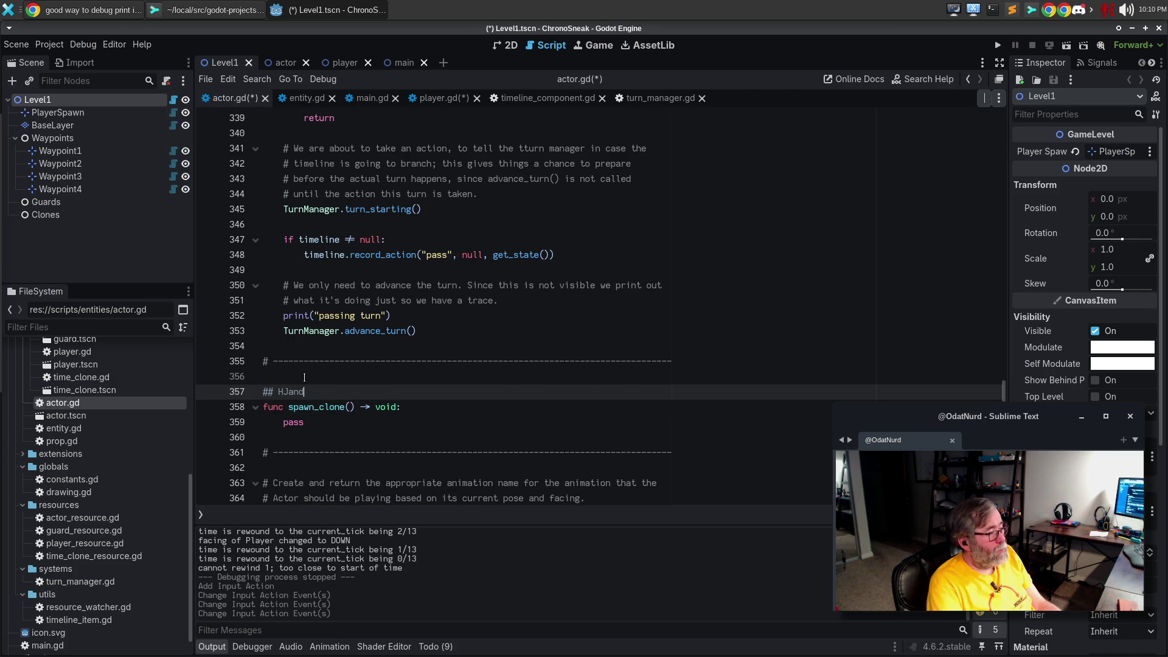
{"action": "key", "text": "BackSpace"}
{"action": "key", "text": "BackSpace"}
{"action": "key", "text": "BackSpace"}
{"action": "key", "text": "BackSpace"}
{"action": "type", "text": "andle a"}
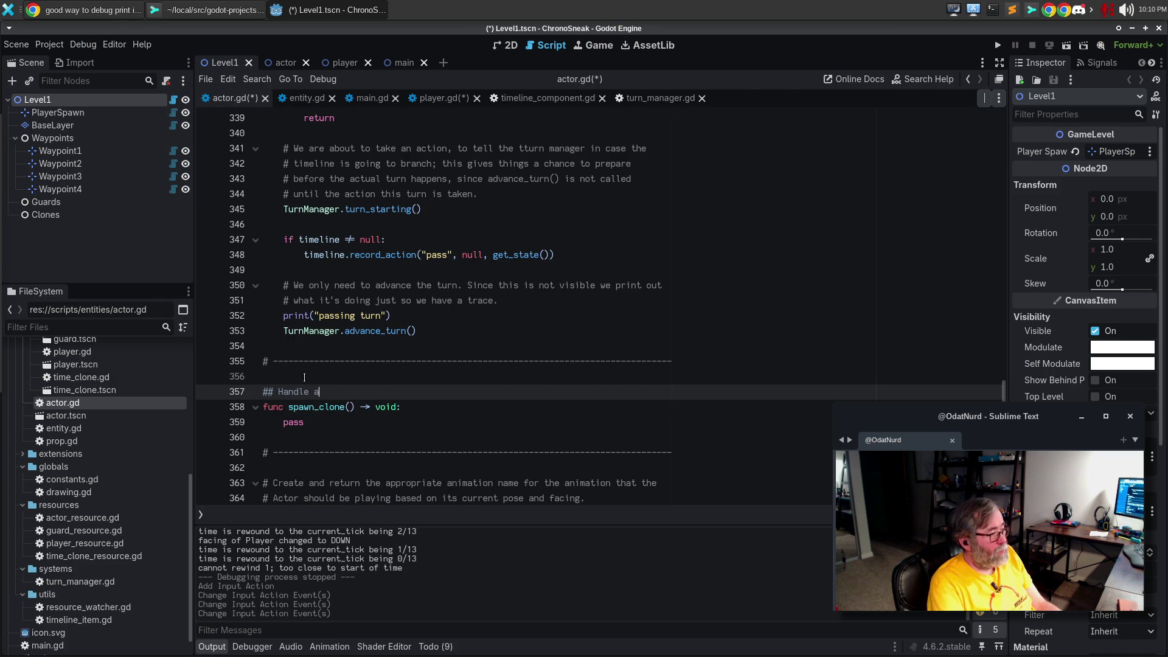
{"action": "type", "text": "n action that spawns"}
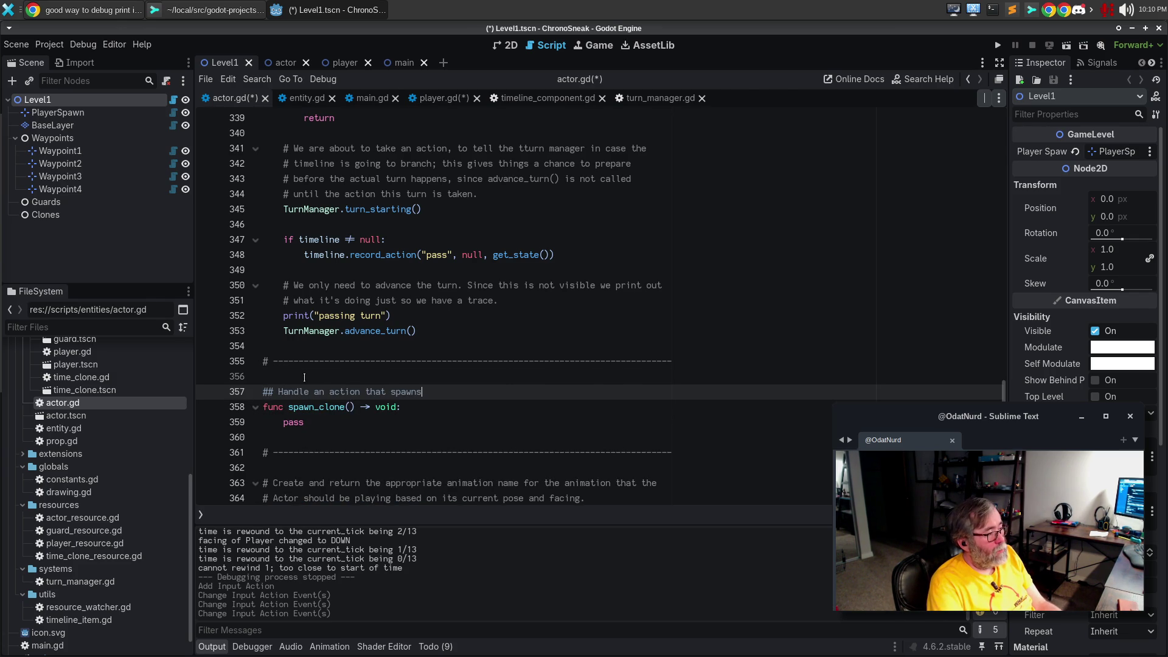
{"action": "type", "text": " a time clone"}
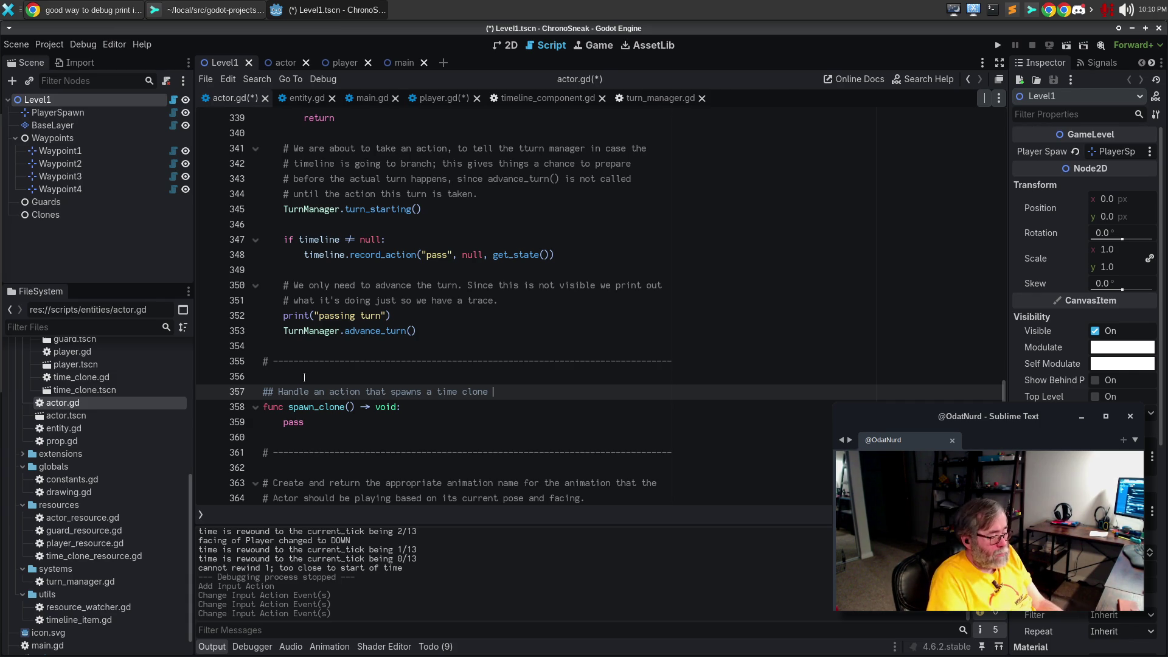
{"action": "type", "text": "of the p"}
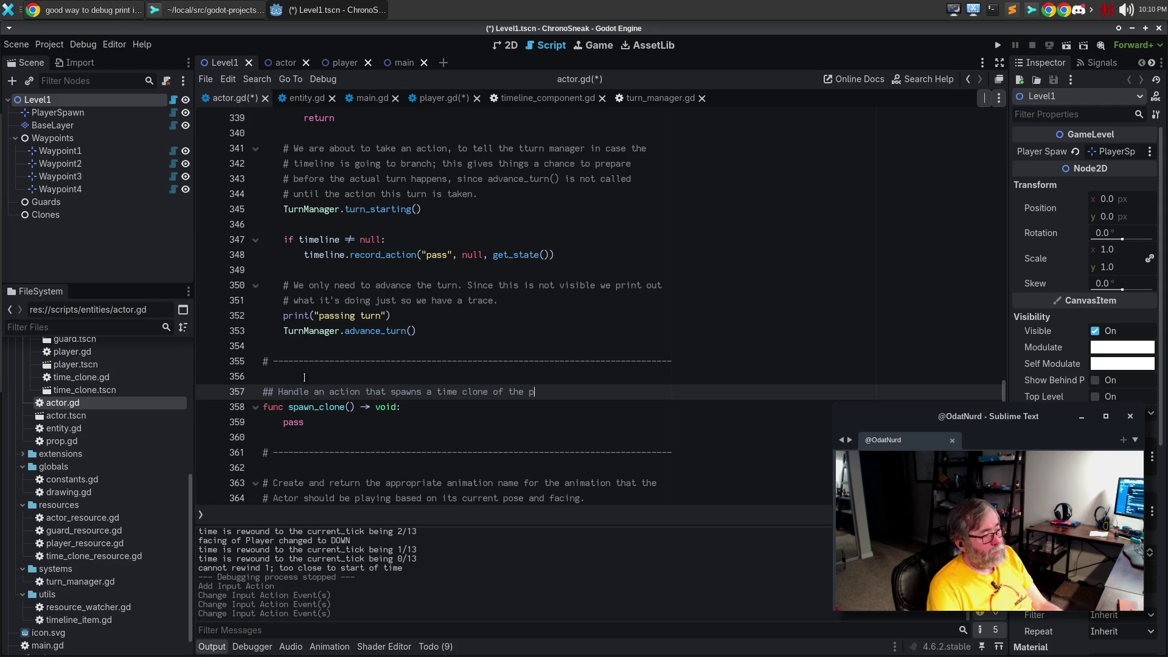
{"action": "type", "text": "layer,"}
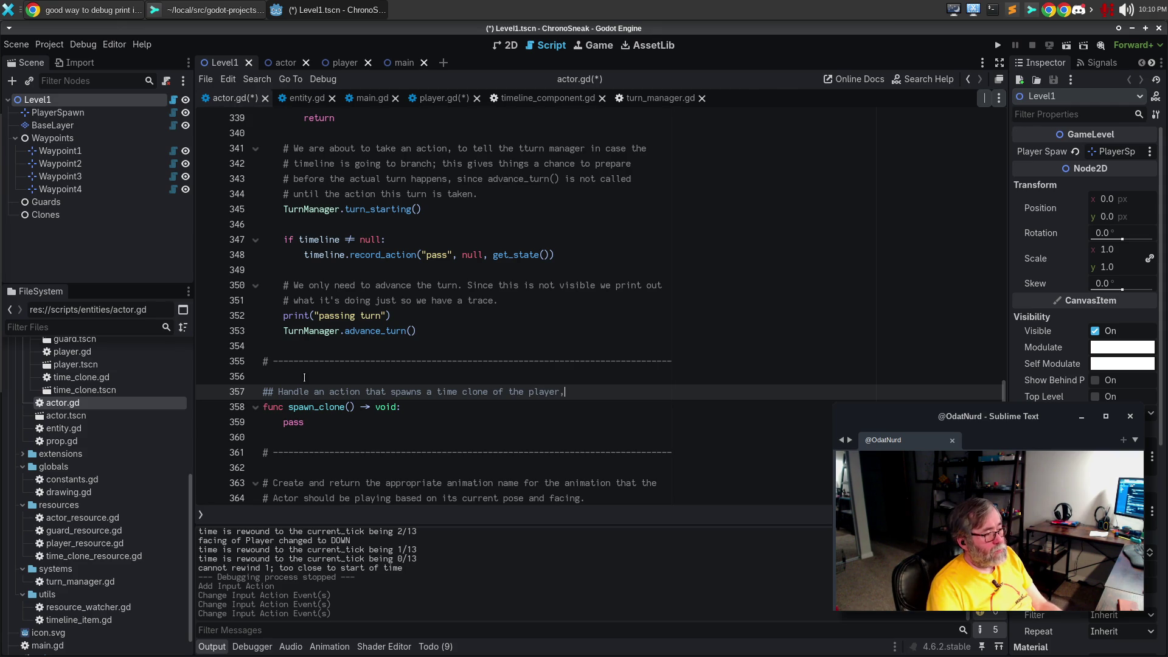
{"action": "key", "text": "BackSpace"}
{"action": "type", "text": "; the clone inheritsd"}
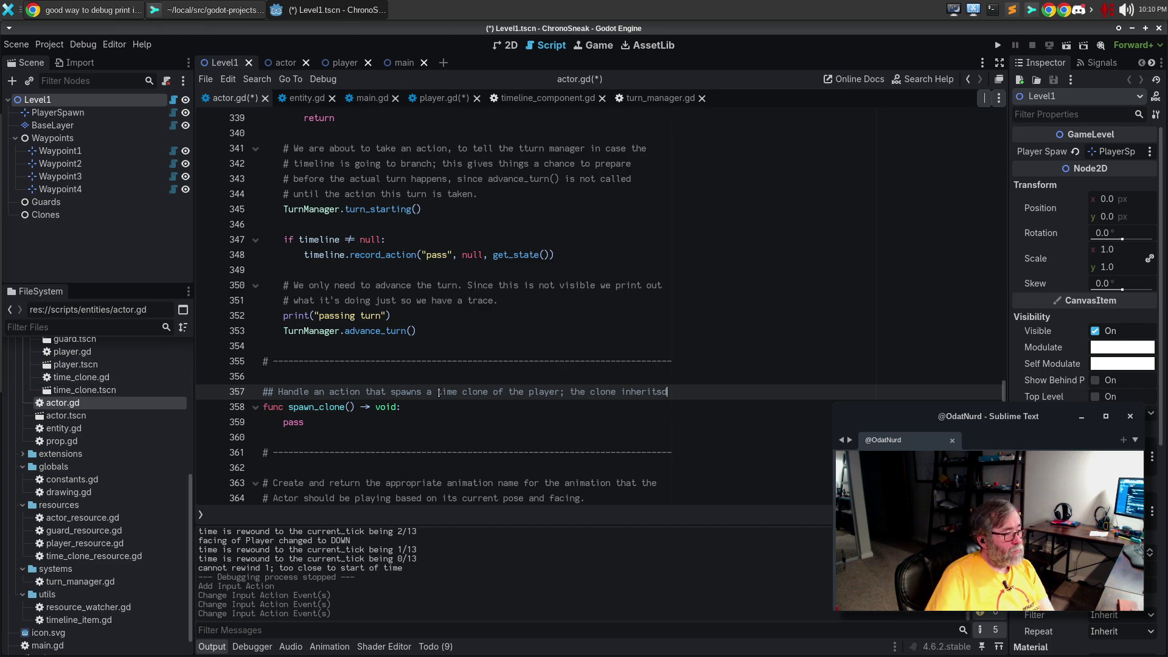
Rewrite 'time clone' and 'player' as [TimeClone] and [Player] references
{"action": "left_click_drag", "start_coordinate": [437, 392], "coordinate": [487, 391]}
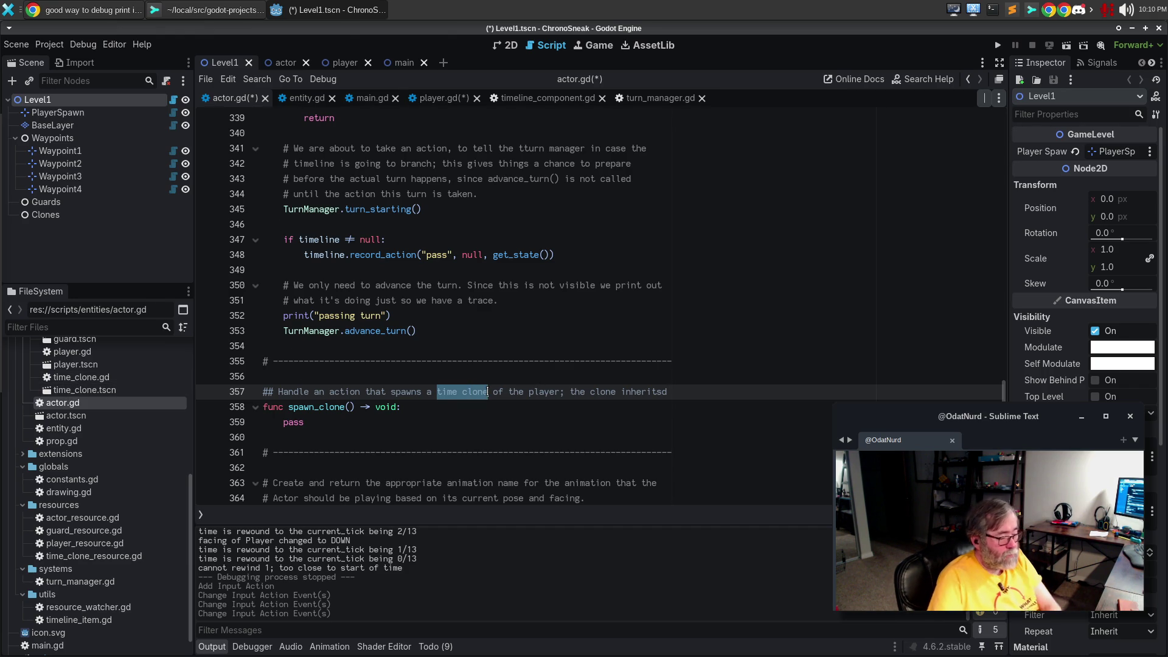
{"action": "type", "text": "["}
{"action": "key", "text": "BackSpace"}
{"action": "key", "text": "BackSpace"}
{"action": "key", "text": "BackSpace"}
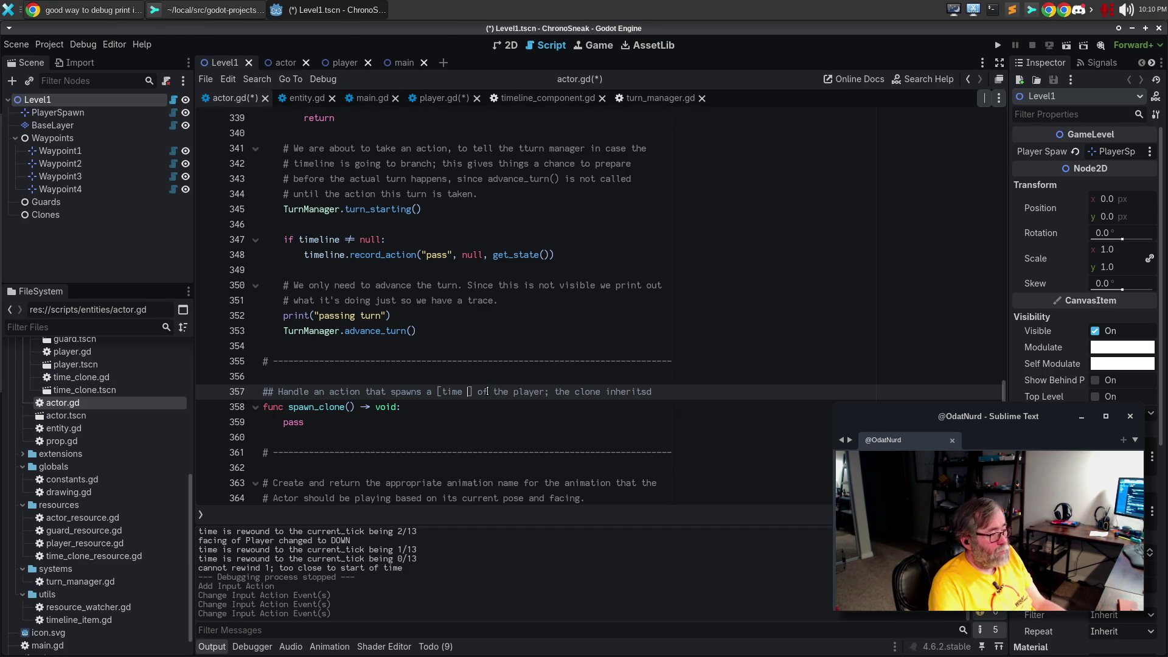
{"action": "type", "text": "TimeClone"}
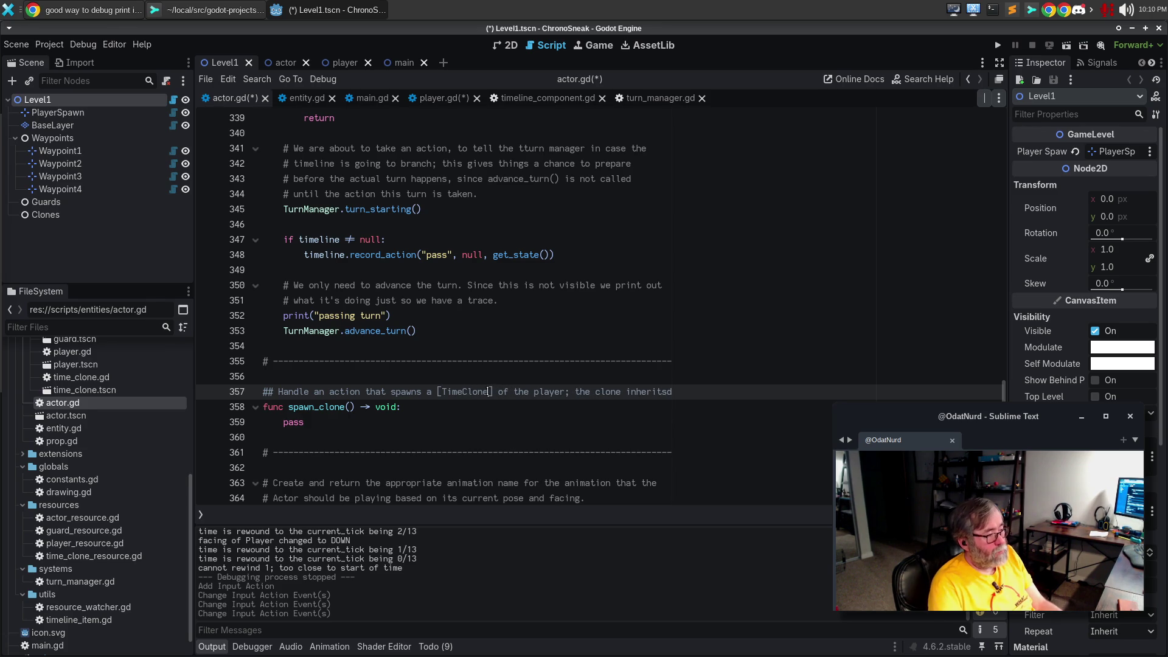
{"action": "key", "text": "ctrl+Left"}
{"action": "key", "text": "ctrl+Left"}
{"action": "key", "text": "ctrl+BackSpace"}
{"action": "type", "text": "[Platyer"}
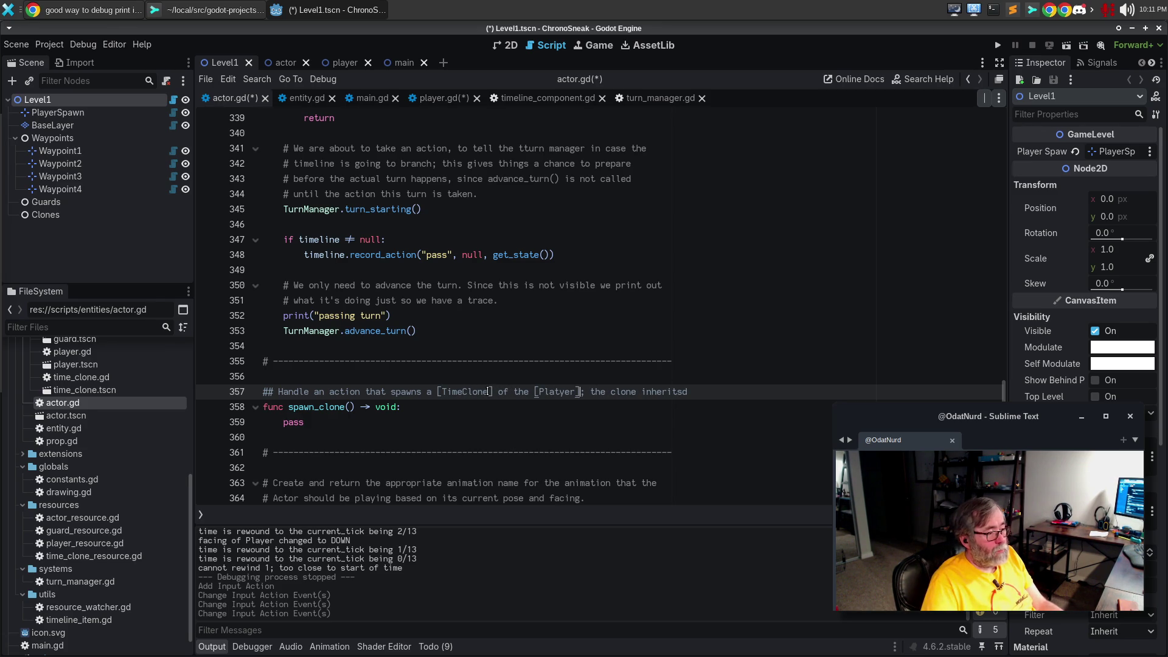
Wrap the comment and continue with 'all of the future actions of the current [Actor'
{"action": "key", "text": "End"}
{"action": "key", "text": "ctrl+Left"}
{"action": "key", "text": "Return"}
{"action": "key", "text": "End"}
{"action": "key", "text": "BackSpace"}
{"action": "type", "text": "a"}
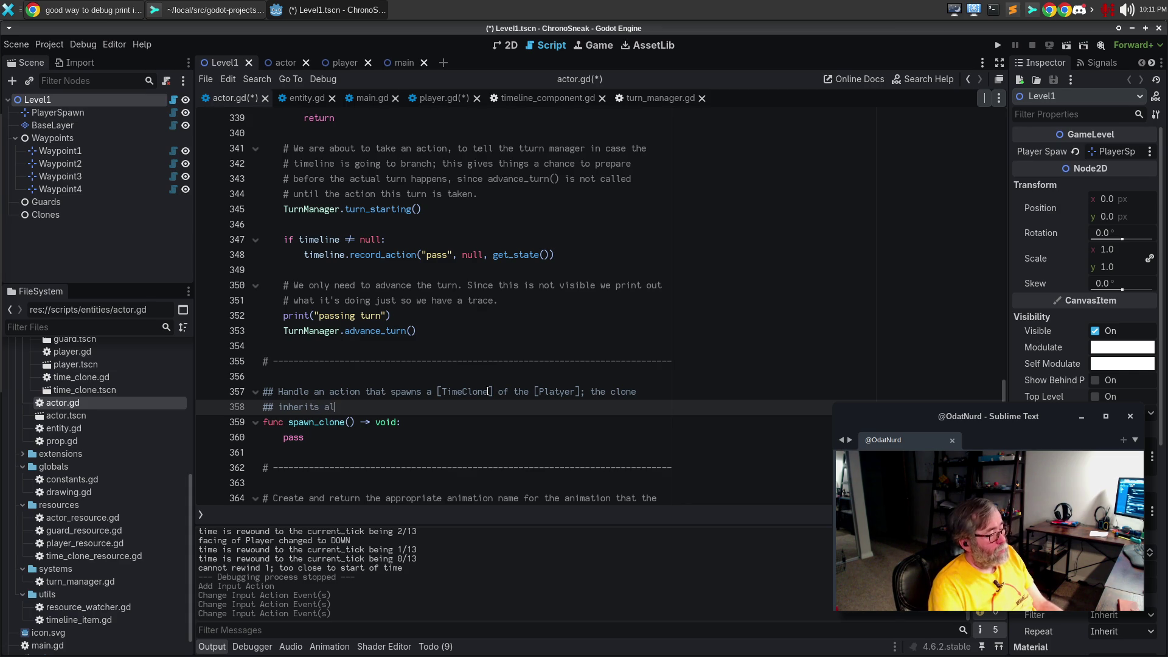
{"action": "type", "text": "ll actions for t"}
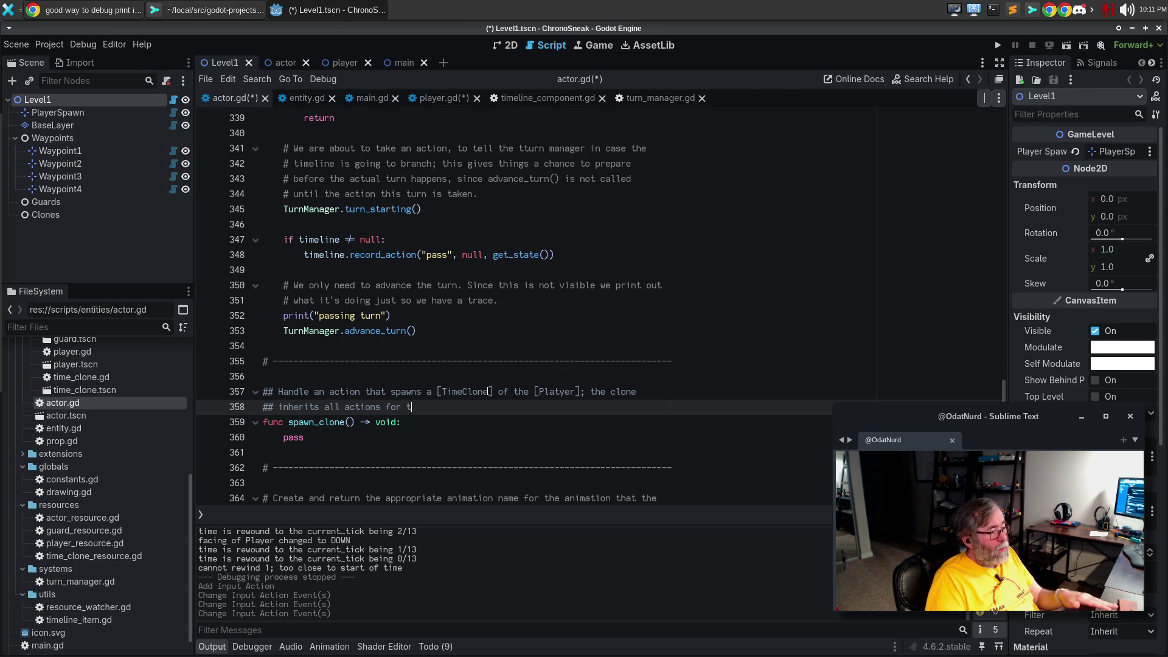
{"action": "key", "text": "ctrl+BackSpace"}
{"action": "key", "text": "ctrl+BackSpace"}
{"action": "key", "text": "ctrl+BackSpace"}
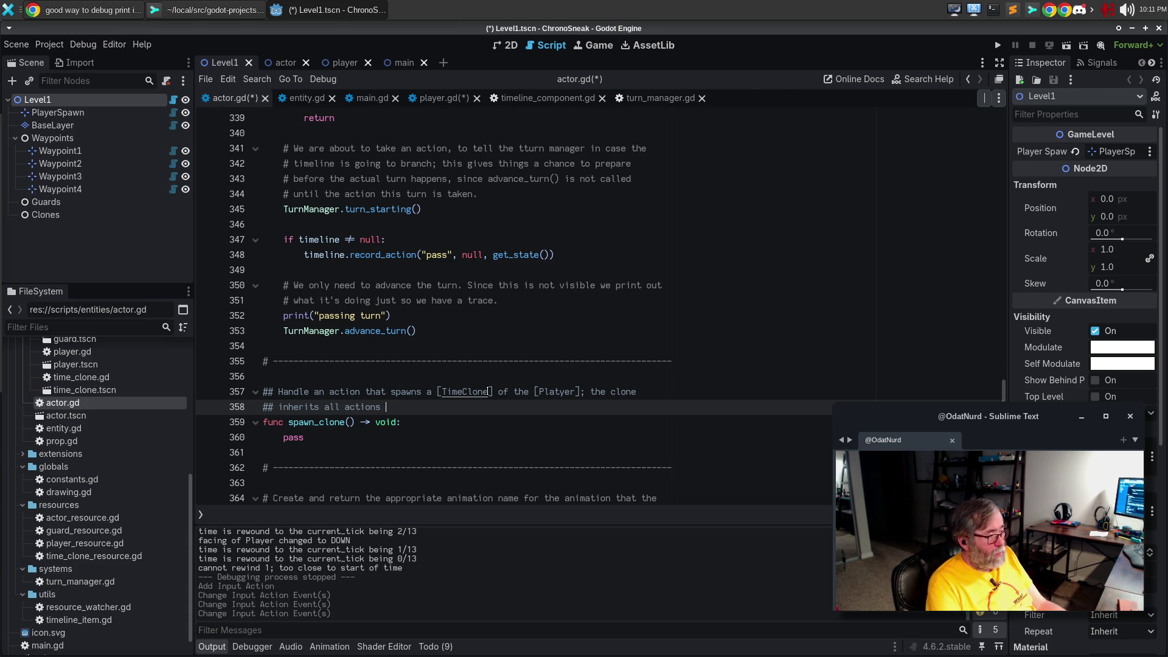
{"action": "type", "text": "akll"}
{"action": "key", "text": "BackSpace"}
{"action": "key", "text": "BackSpace"}
{"action": "type", "text": "ll of the fjutur"}
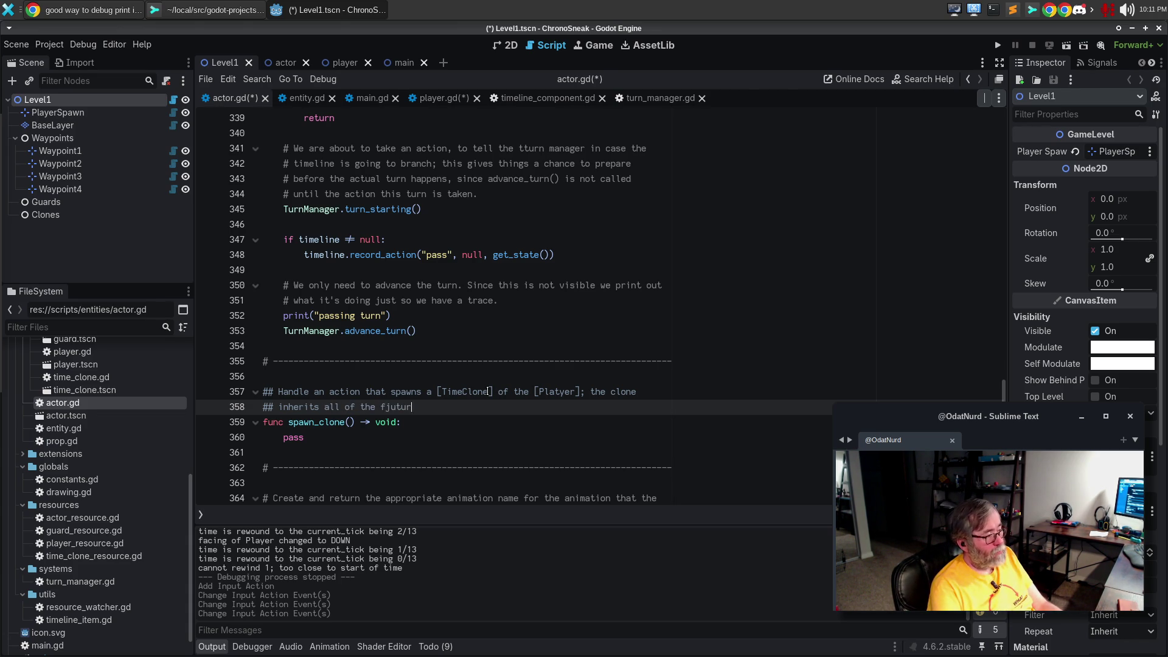
{"action": "key", "text": "BackSpace"}
{"action": "key", "text": "BackSpace"}
{"action": "key", "text": "BackSpace"}
{"action": "type", "text": "uture actions of the cu"}
{"action": "type", "text": "rrent ["}
{"action": "type", "text": "Actor"}
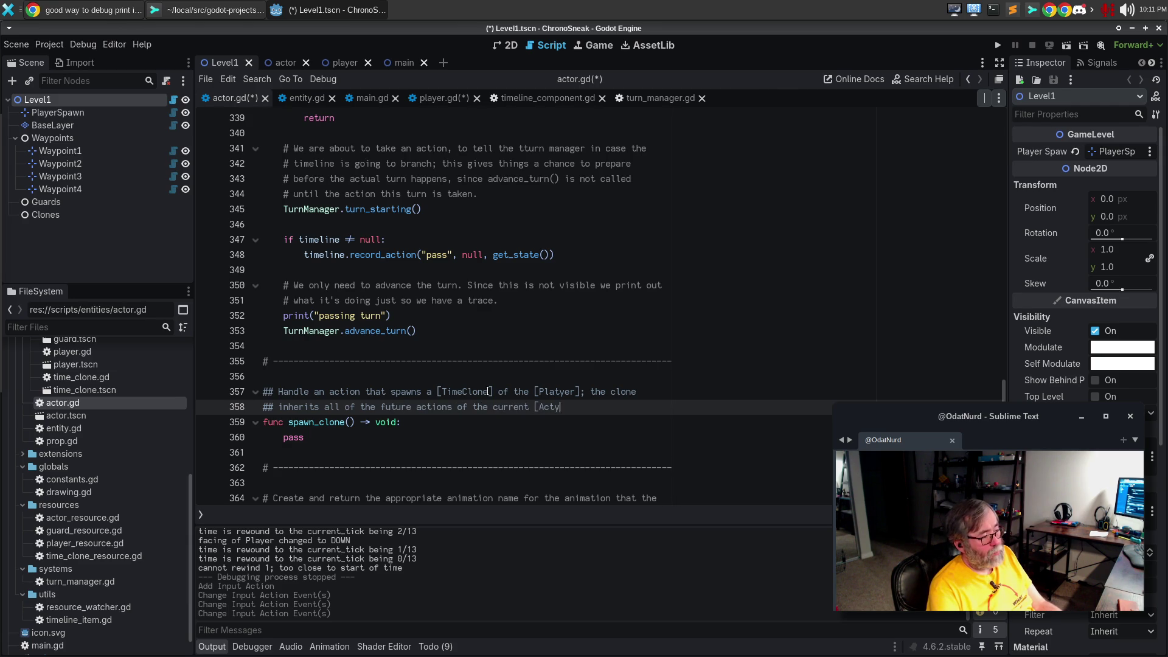
Fix the [Player] typo and finish with 'and will carry out those actions when time proceeds forward.'
{"action": "key", "text": "Up"}
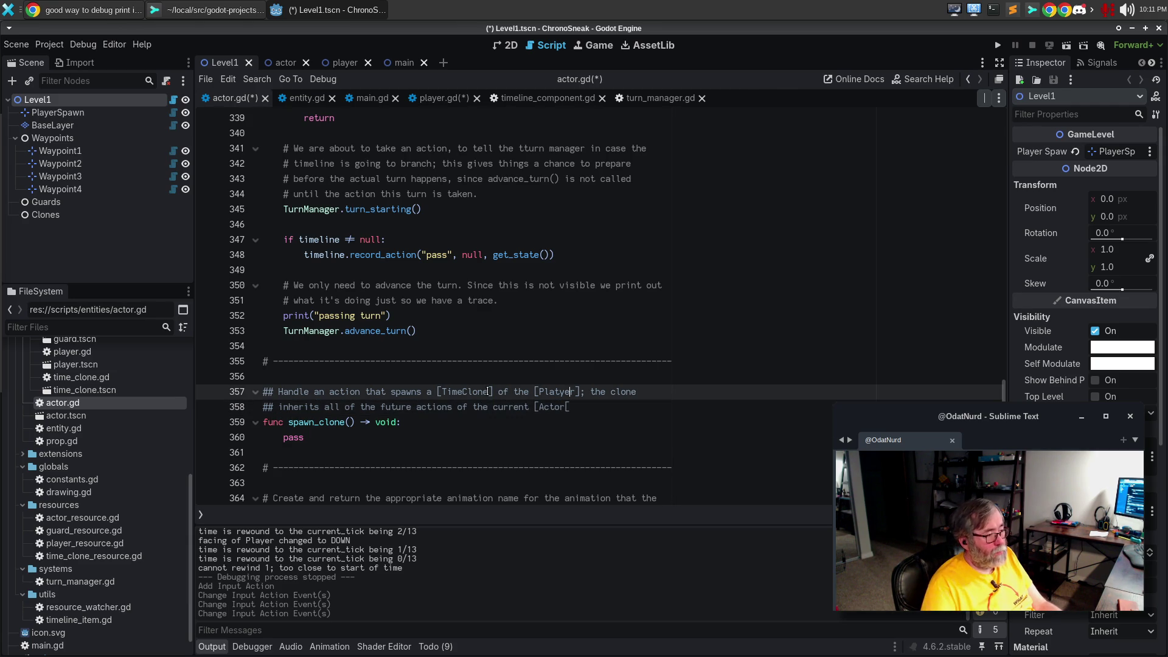
{"action": "key", "text": "BackSpace"}
{"action": "key", "text": "Down"}
{"action": "key", "text": "End"}
{"action": "key", "text": "BackSpace"}
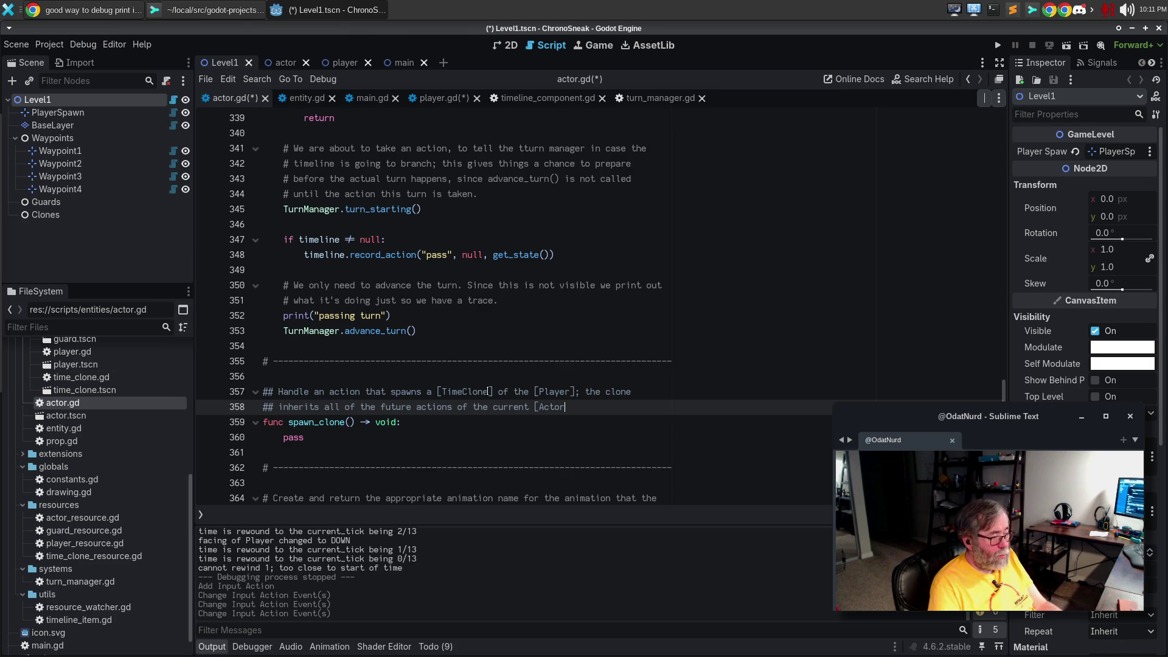
{"action": "type", "text": "]/"}
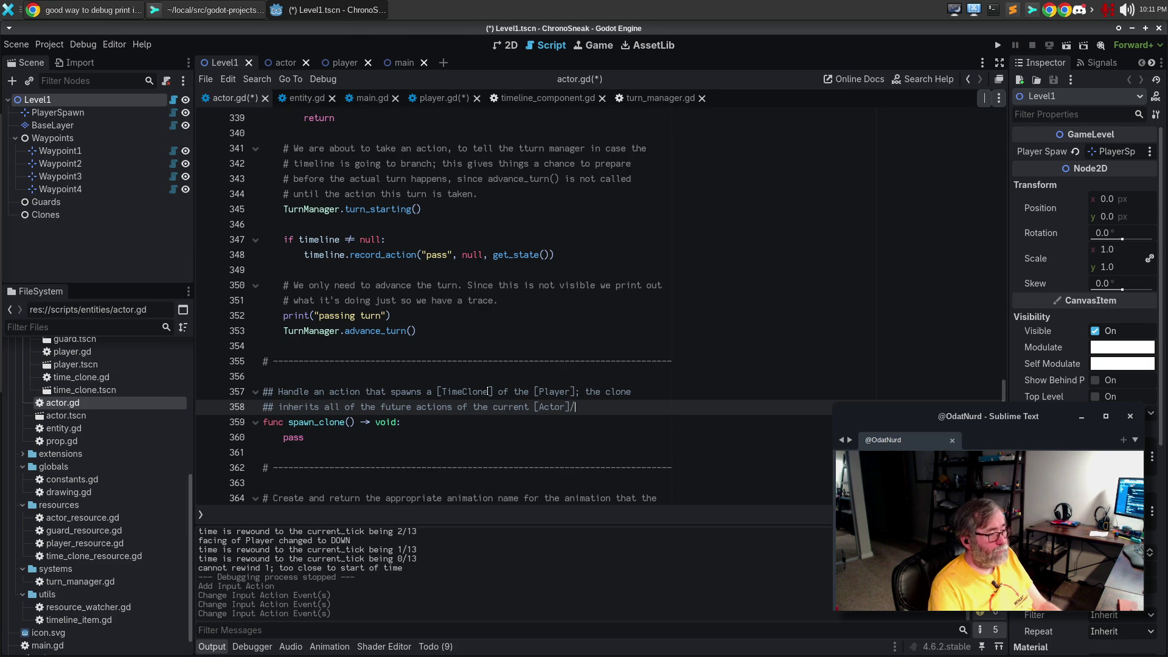
{"action": "key", "text": "BackSpace"}
{"action": "type", "text": ". [br]"}
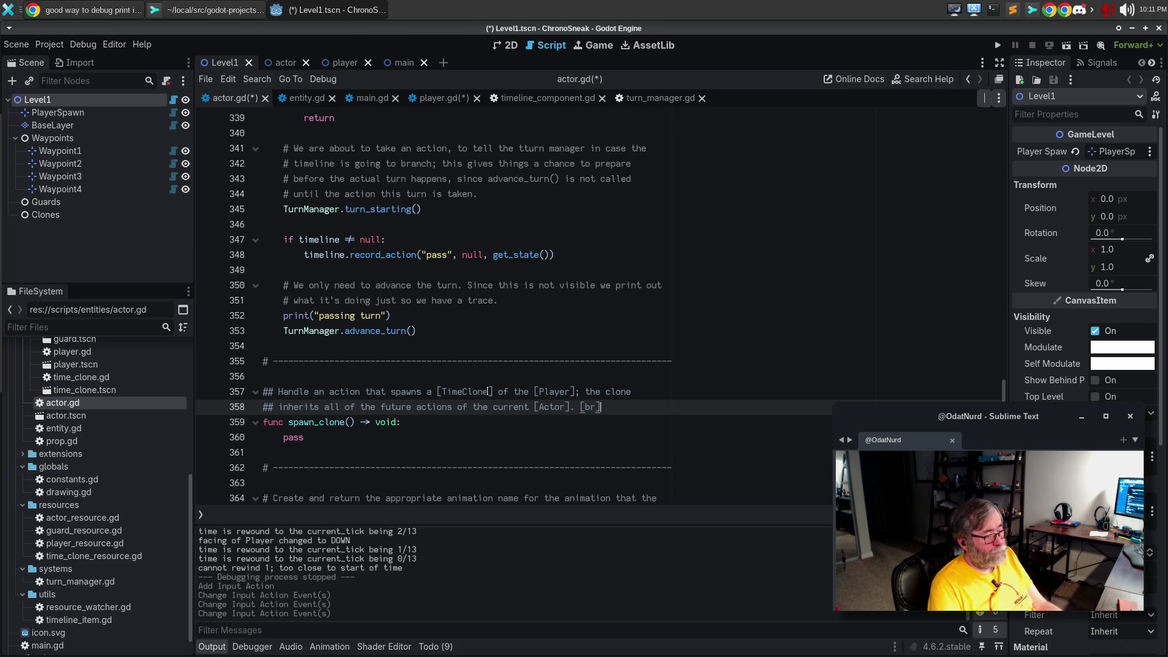
{"action": "key", "text": "BackSpace"}
{"action": "key", "text": "BackSpace"}
{"action": "key", "text": "BackSpace"}
{"action": "key", "text": "BackSpace"}
{"action": "key", "text": "BackSpace"}
{"action": "key", "text": "BackSpace"}
{"action": "type", "text": " and "}
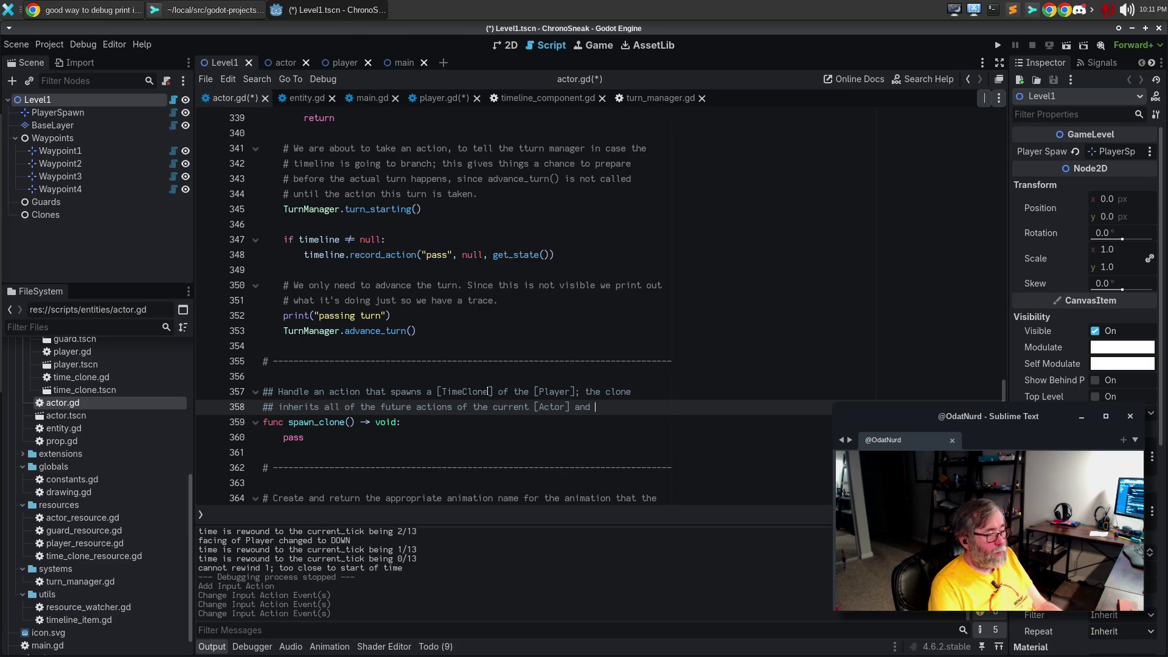
{"action": "type", "text": "will carry out"}
{"action": "key", "text": "Return"}
{"action": "type", "text": "## tho"}
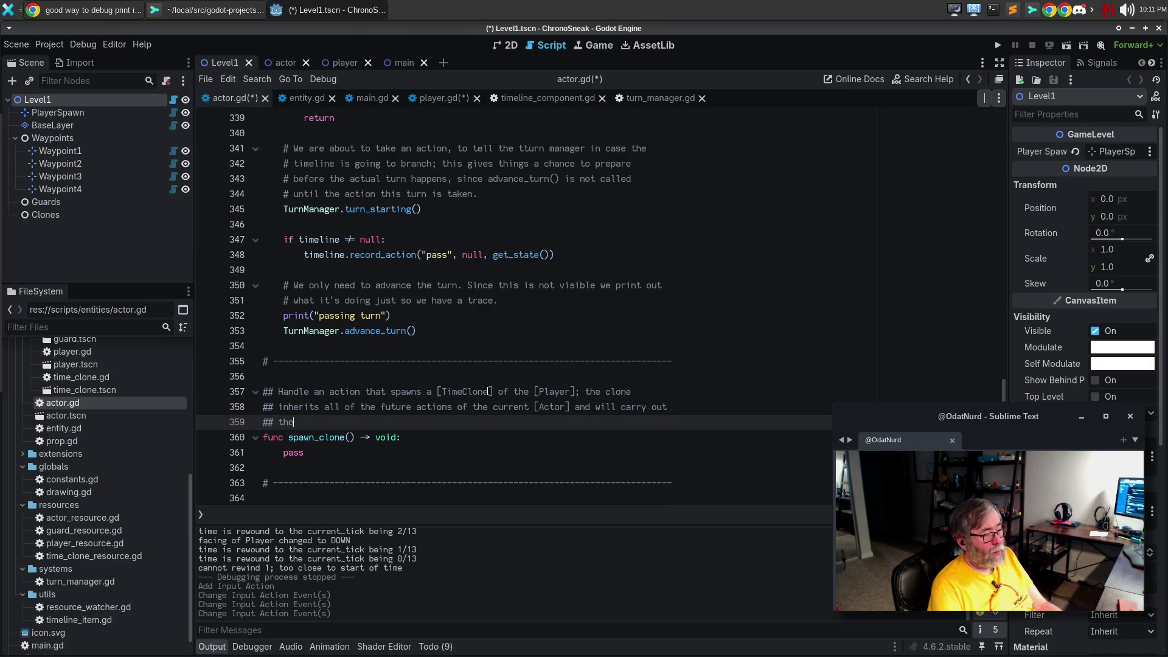
{"action": "type", "text": "se actions"}
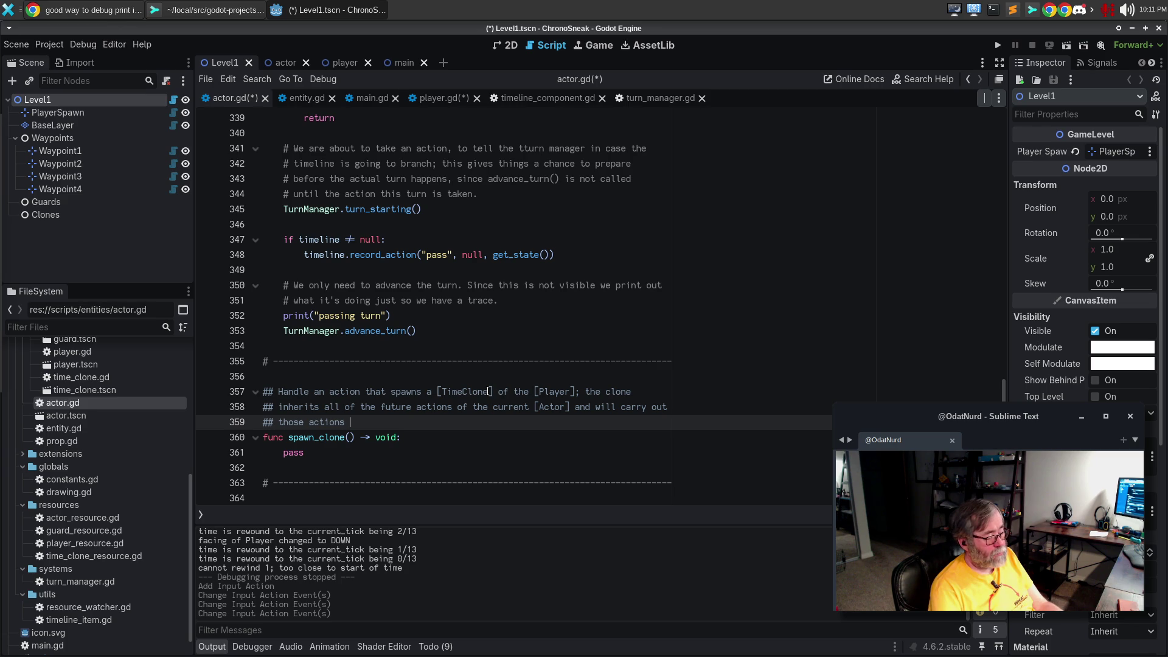
{"action": "type", "text": "when time proceeds fo"}
{"action": "type", "text": "rward."}
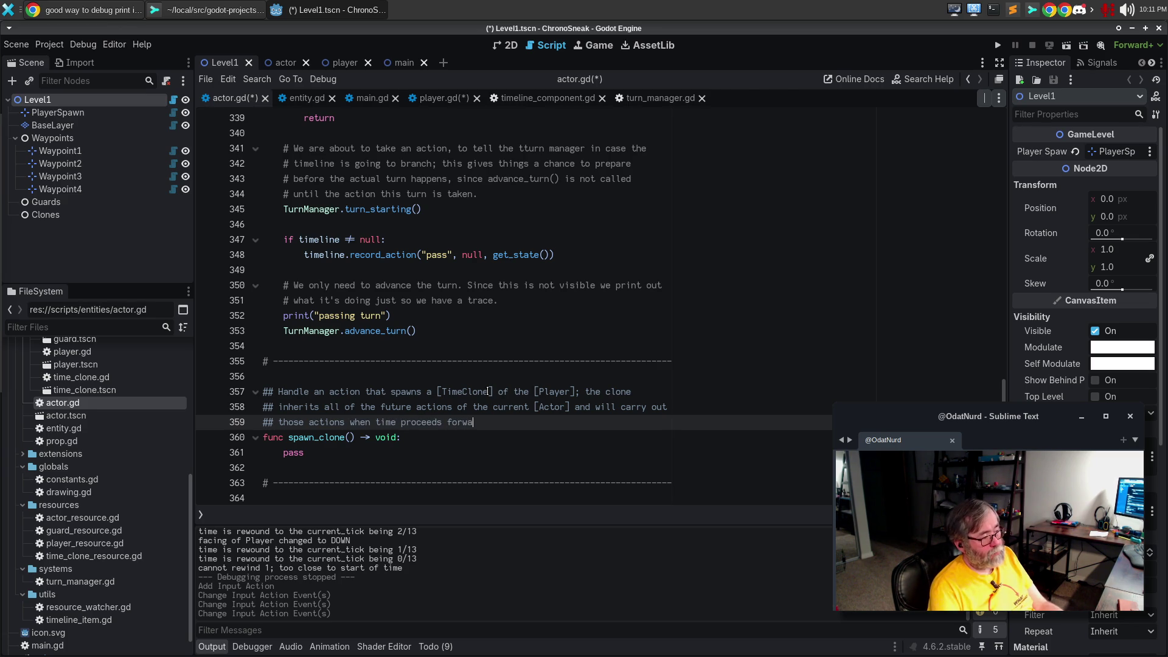
{"action": "key", "text": "Down"}
Comment that clones can't spawn in the "present", only when the current tick is in the past
{"action": "key", "text": "Return"}
{"action": "type", "text": "#"}
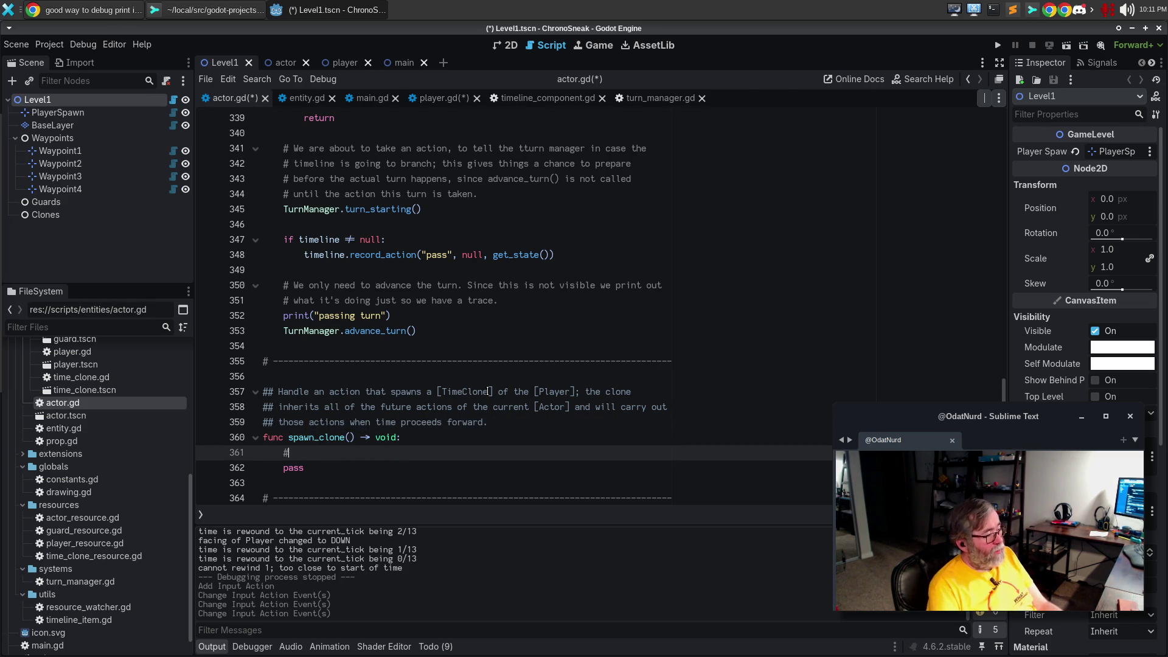
{"action": "type", "text": " This"}
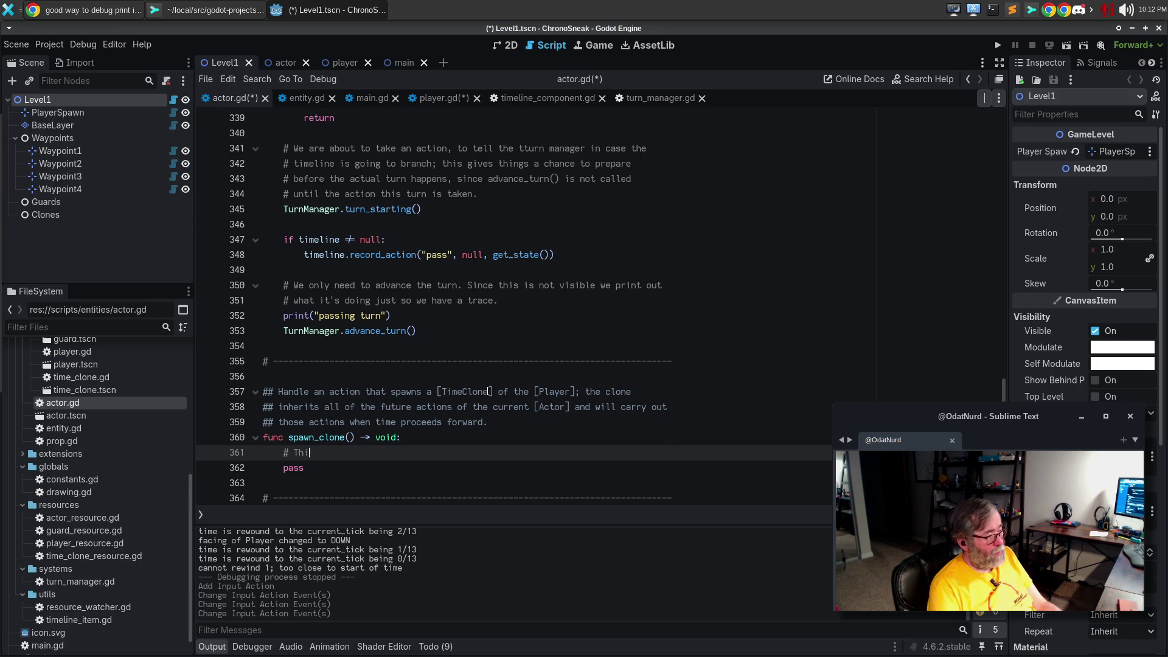
{"action": "key", "text": "BackSpace"}
{"action": "key", "text": "BackSpace"}
{"action": "key", "text": "BackSpace"}
{"action": "type", "text": "If we are not in the \""}
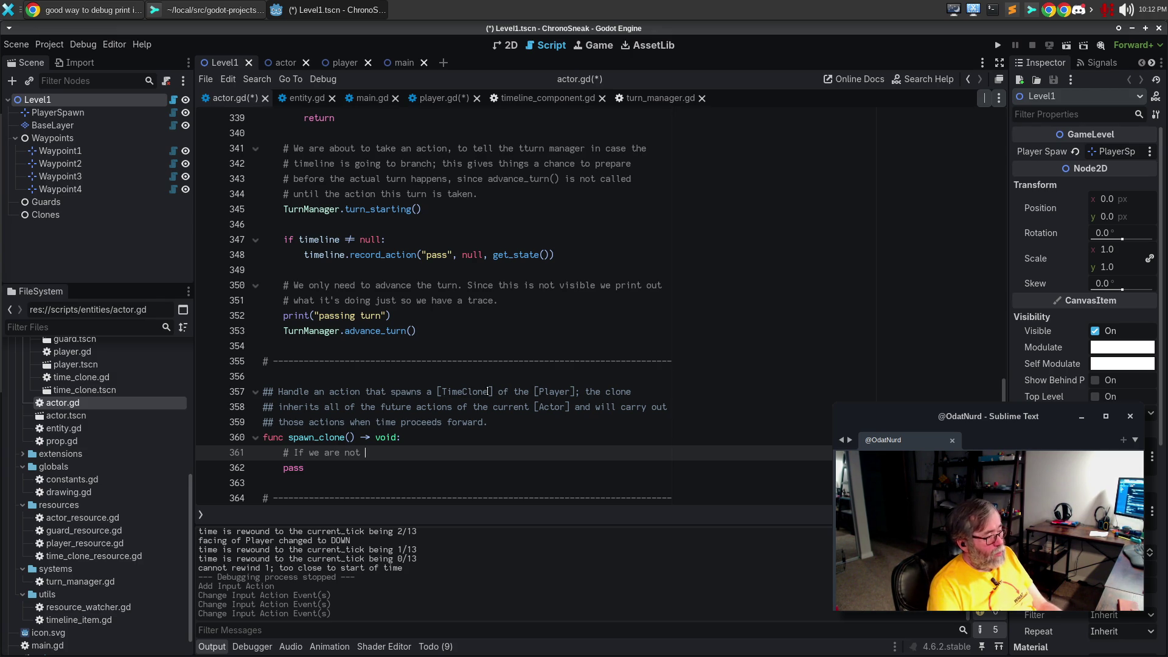
{"action": "type", "text": "opre"}
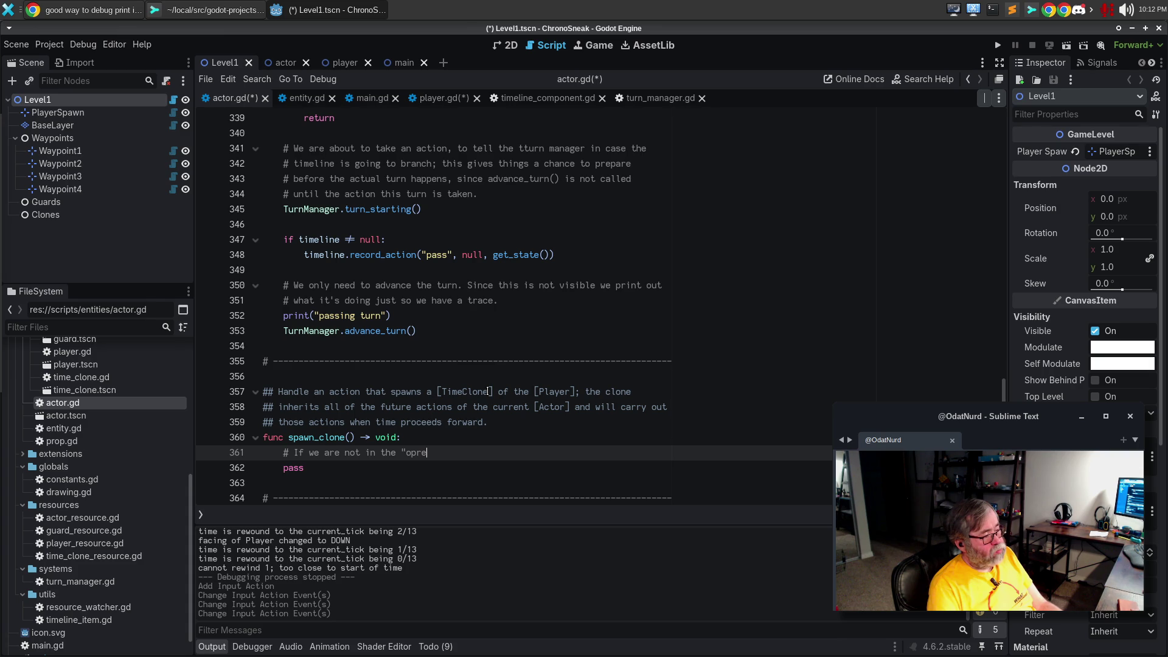
{"action": "key", "text": "BackSpace"}
{"action": "key", "text": "BackSpace"}
{"action": "key", "text": "BackSpace"}
{"action": "type", "text": "at"}
{"action": "key", "text": "BackSpace"}
{"action": "key", "text": "BackSpace"}
{"action": "key", "text": "BackSpace"}
{"action": "type", "text": "in the \"present\" then we can"}
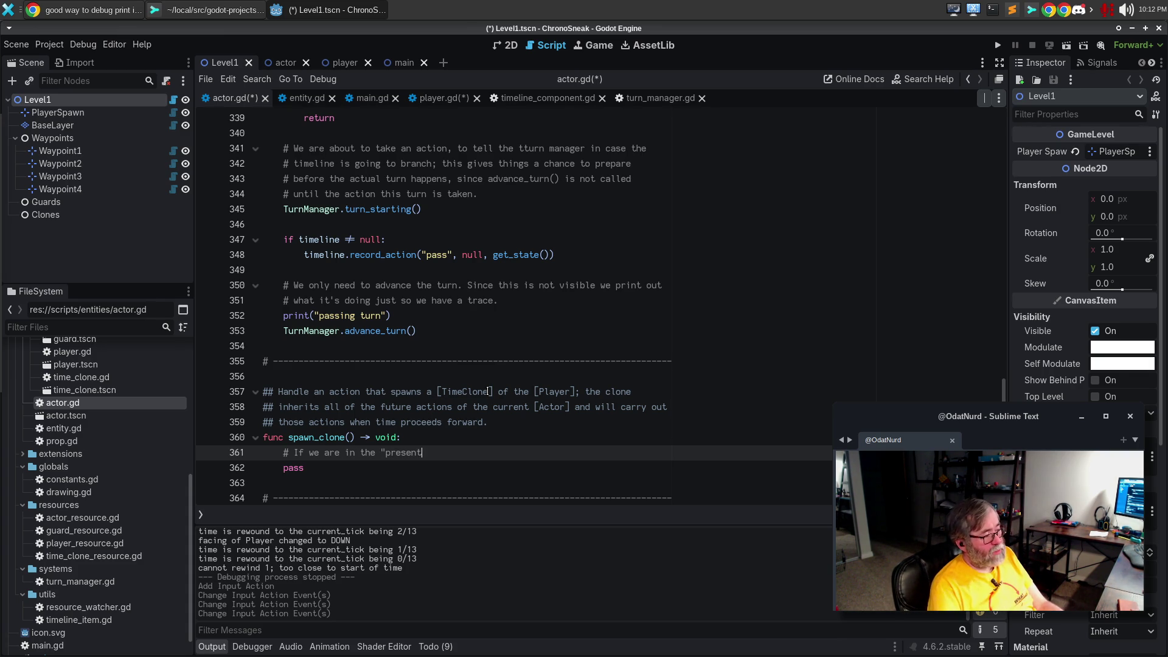
{"action": "type", "text": "'t spawn a clone"}
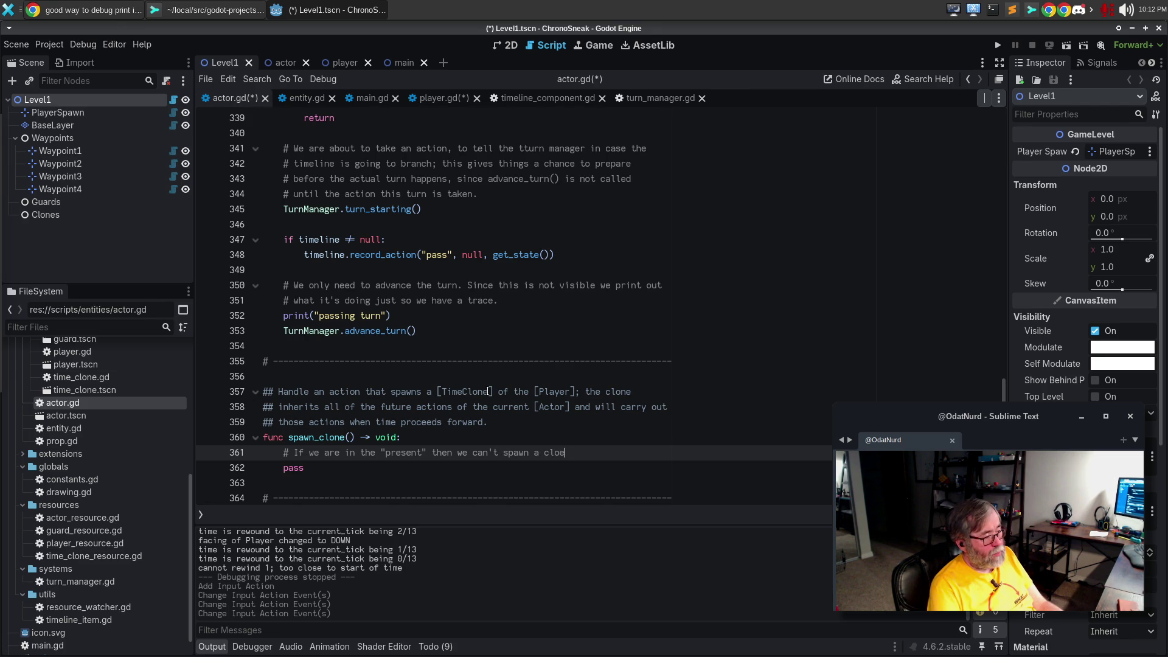
{"action": "key", "text": "BackSpace"}
{"action": "type", "text": "; this can only"}
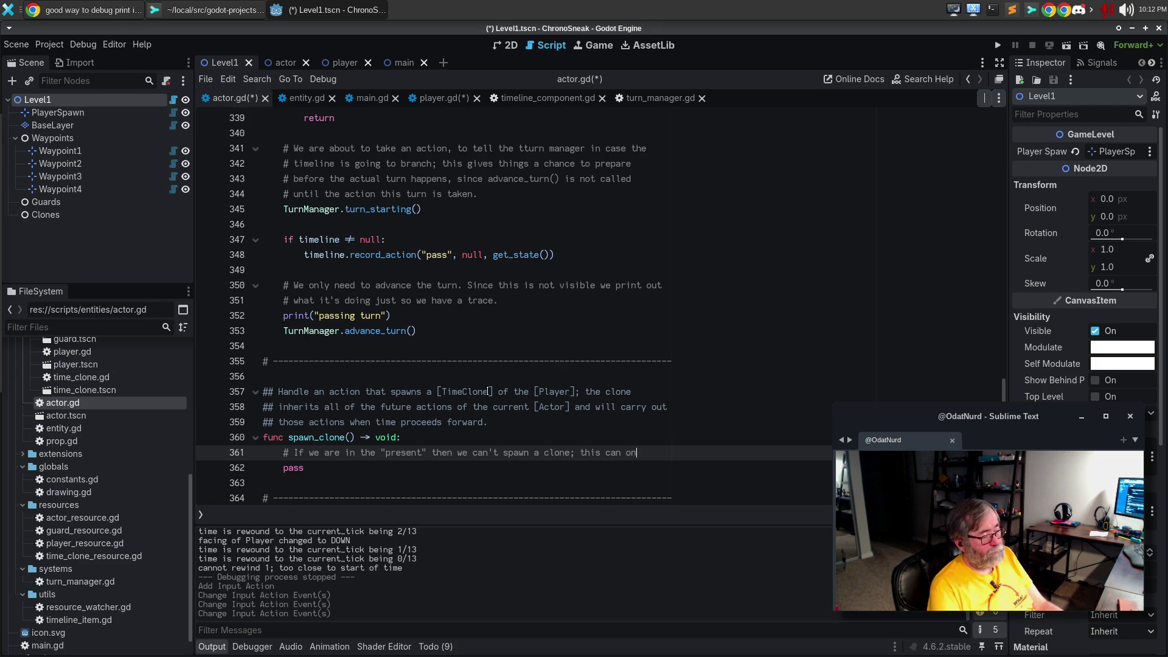
{"action": "key", "text": "Return"}
{"action": "type", "text": "# happen when the curere"}
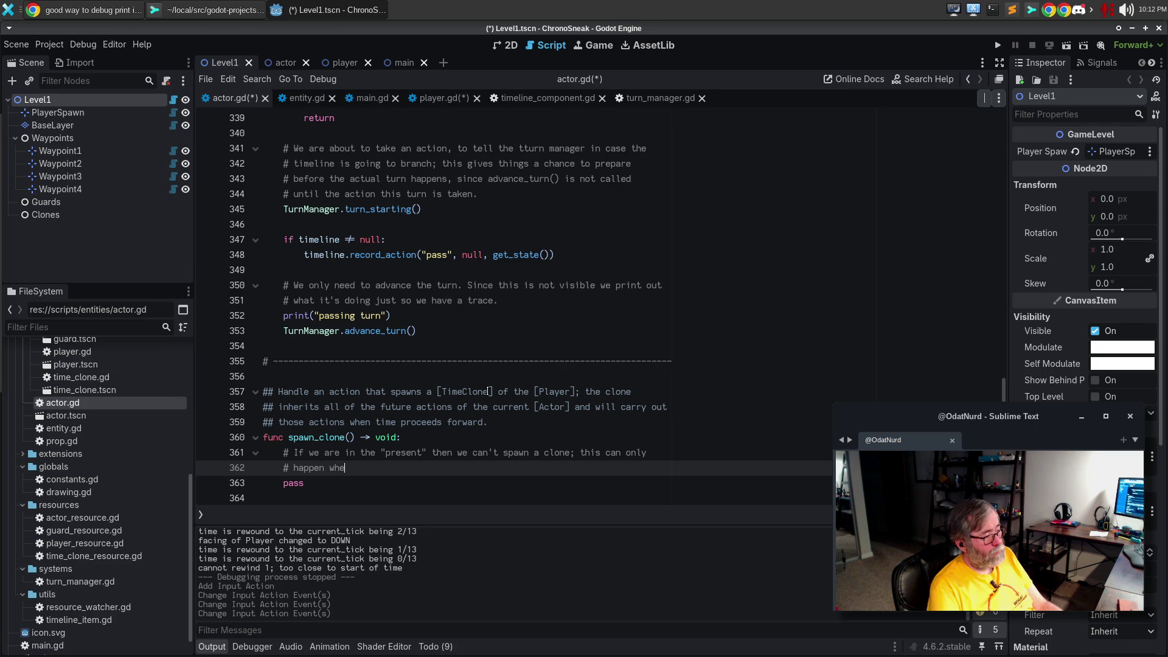
{"action": "key", "text": "BackSpace"}
{"action": "key", "text": "BackSpace"}
{"action": "key", "text": "BackSpace"}
{"action": "type", "text": "rent tick is somewhere in the past."}
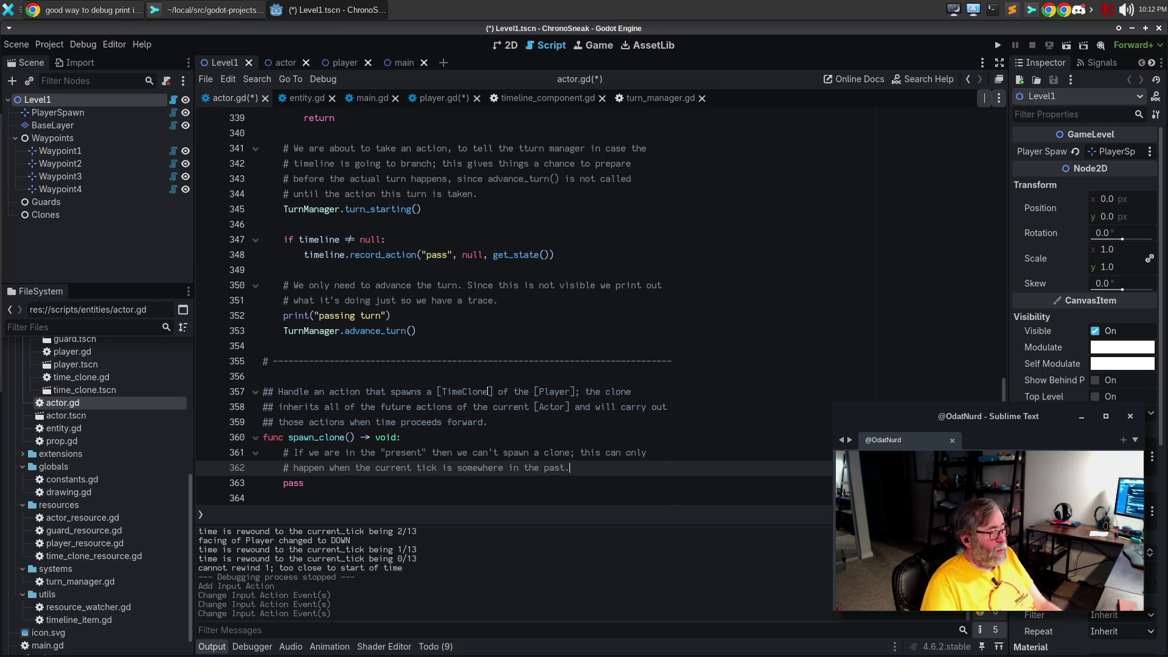
Comment on spawning a TimeClone with our future history and start_time set to the current tick
{"action": "key", "text": "Return"}
{"action": "key", "text": "Return"}
{"action": "type", "text": "# Spawnm "}
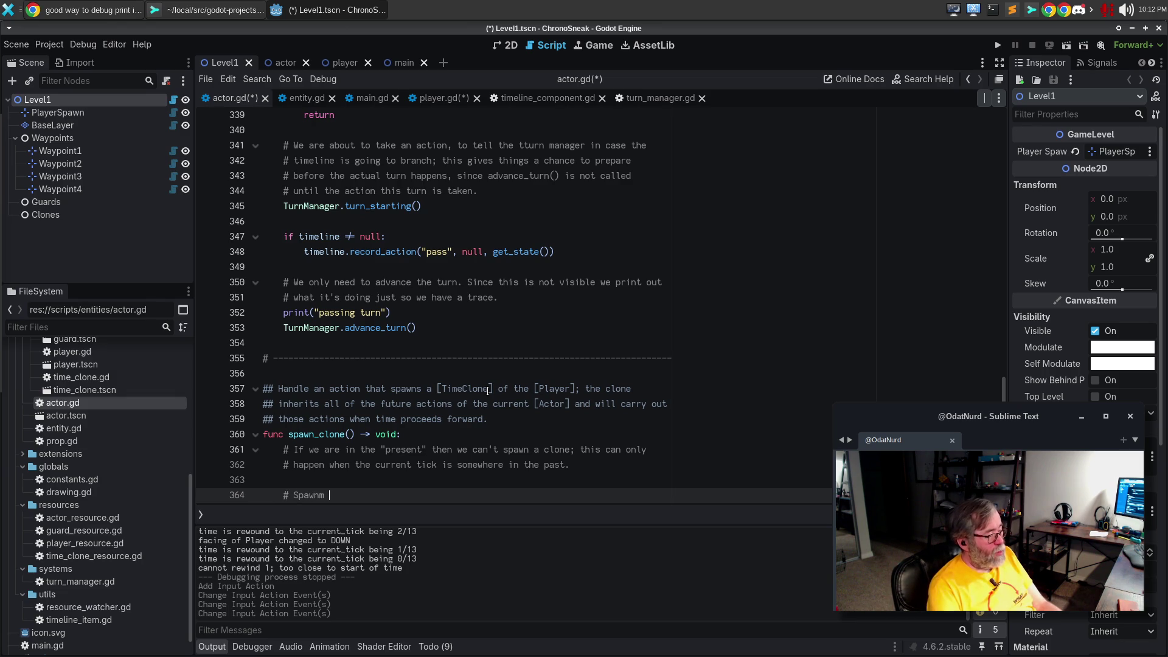
{"action": "key", "text": "BackSpace"}
{"action": "key", "text": "BackSpace"}
{"action": "type", "text": " an inst"}
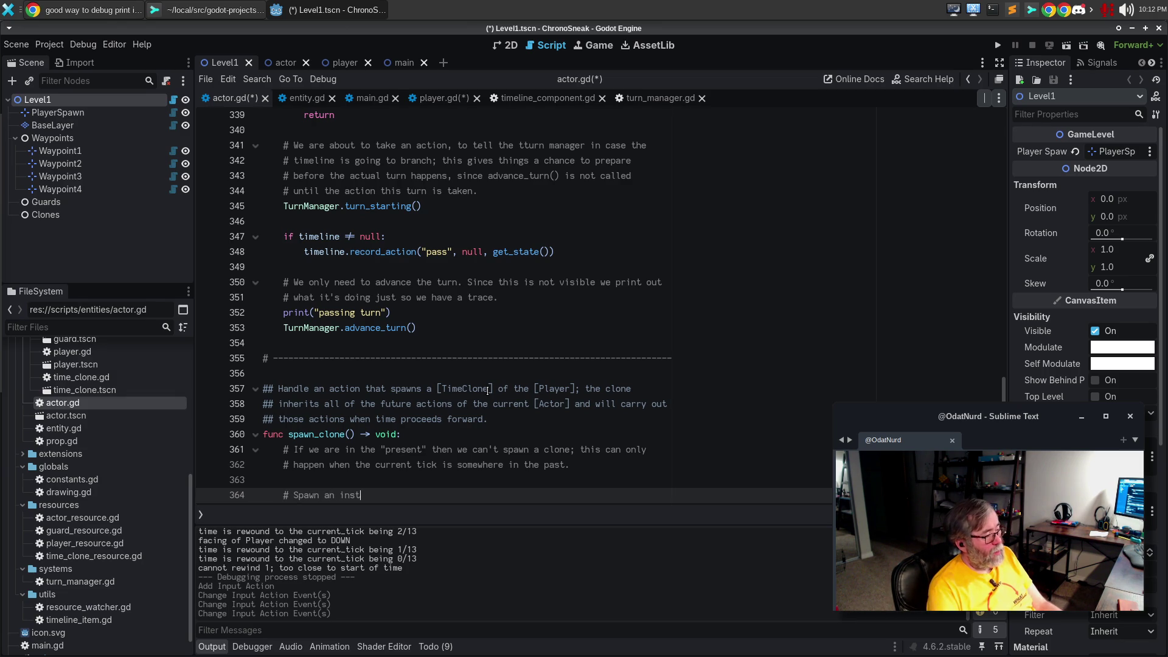
{"action": "type", "text": "ance of "}
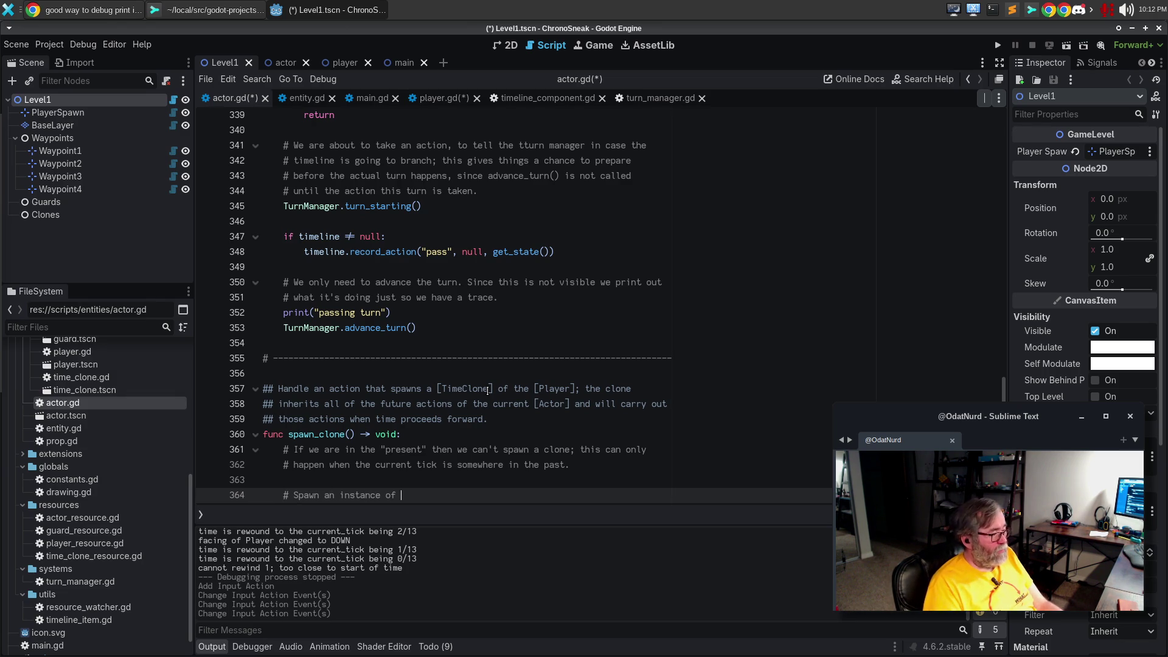
{"action": "type", "text": "the Tiome"}
{"action": "key", "text": "BackSpace"}
{"action": "key", "text": "BackSpace"}
{"action": "key", "text": "BackSpace"}
{"action": "type", "text": "meClone class "}
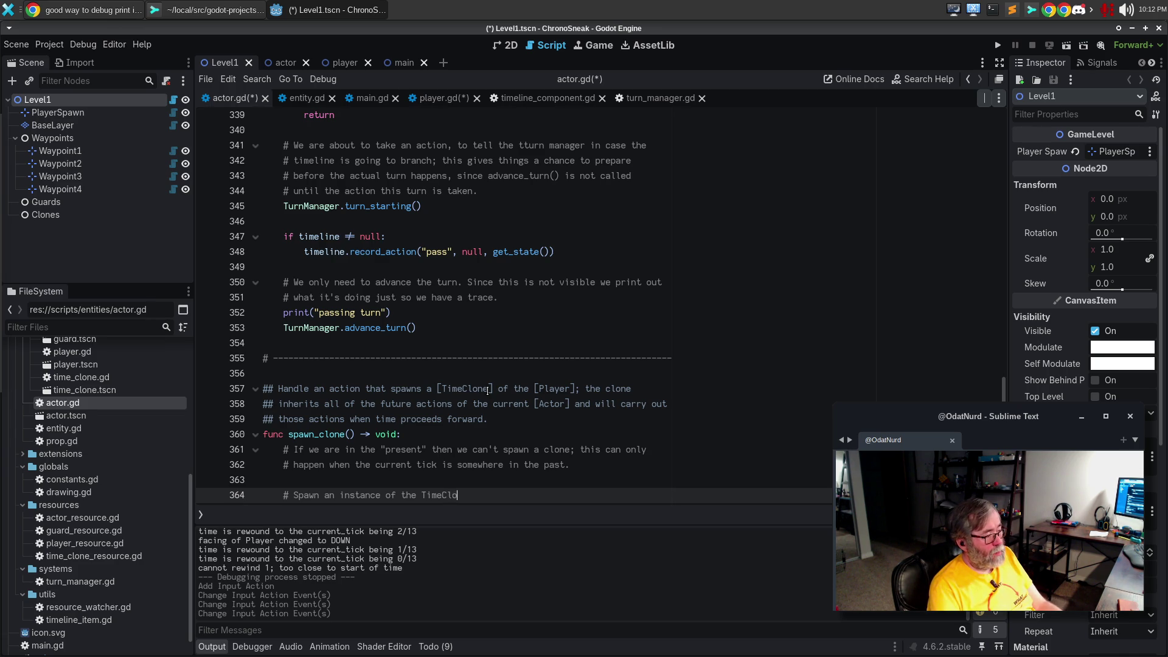
{"action": "type", "text": "and a"}
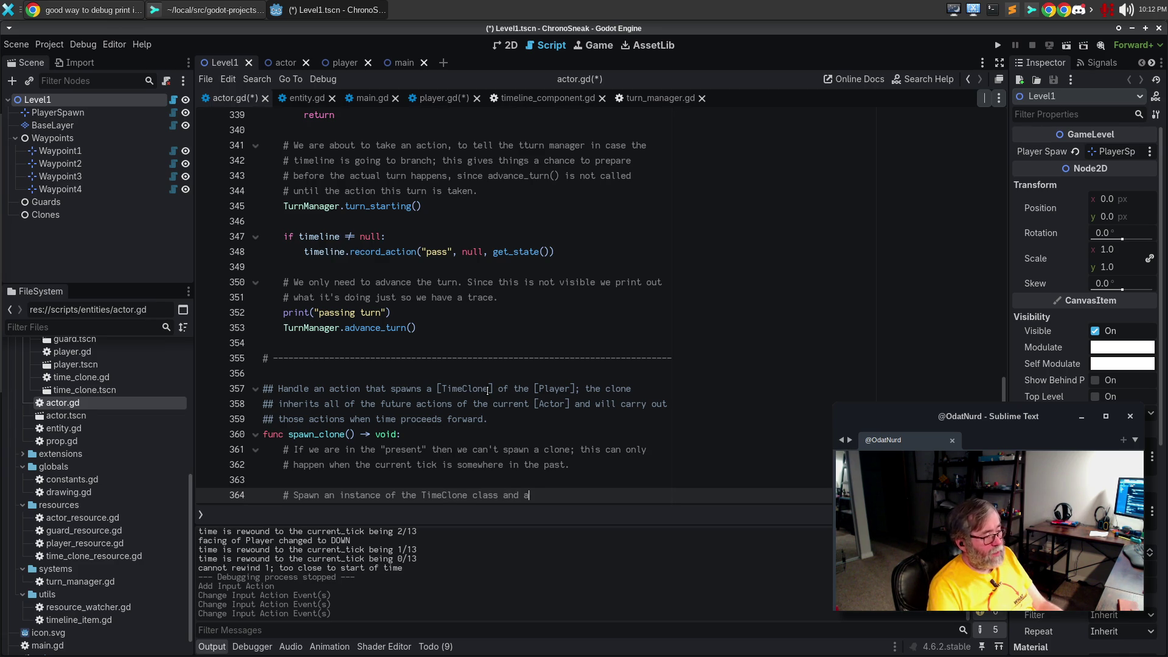
{"action": "type", "text": "dd it to the tree; give it"}
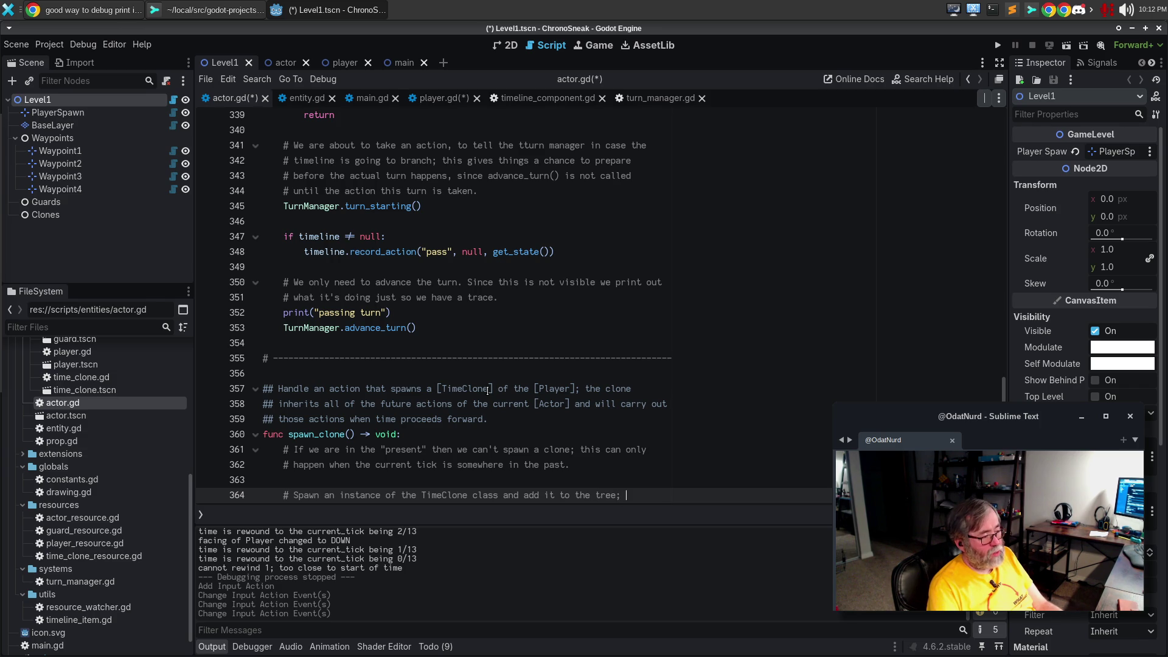
{"action": "key", "text": "Return"}
{"action": "type", "text": "# all of our histo"}
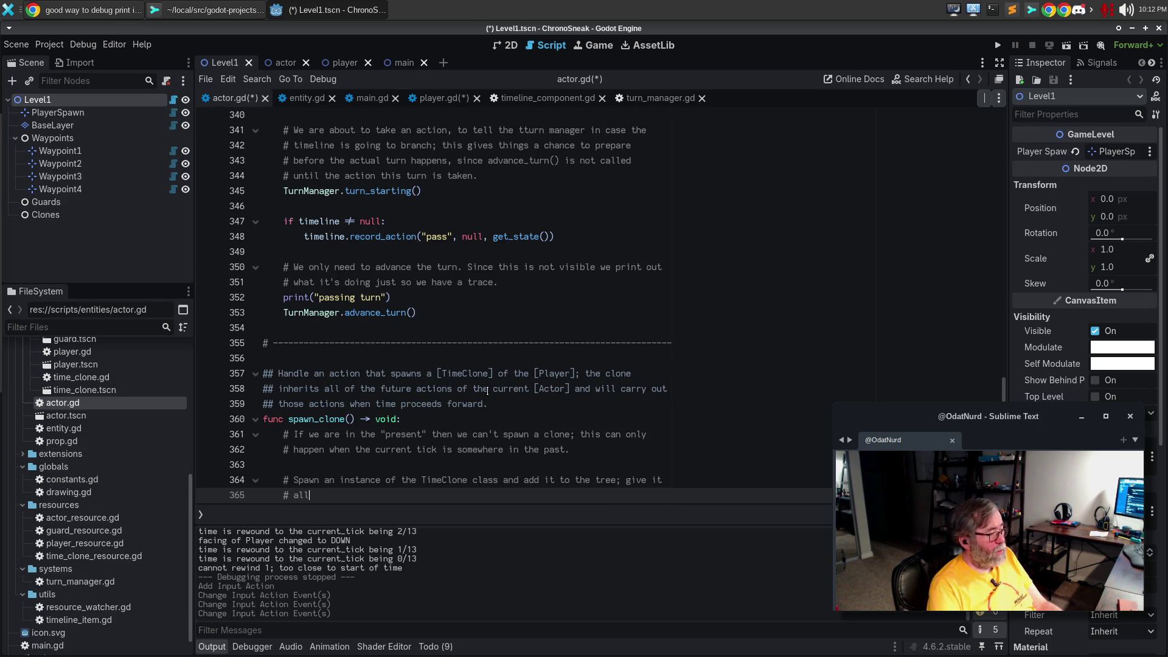
{"action": "type", "text": "ry fr"}
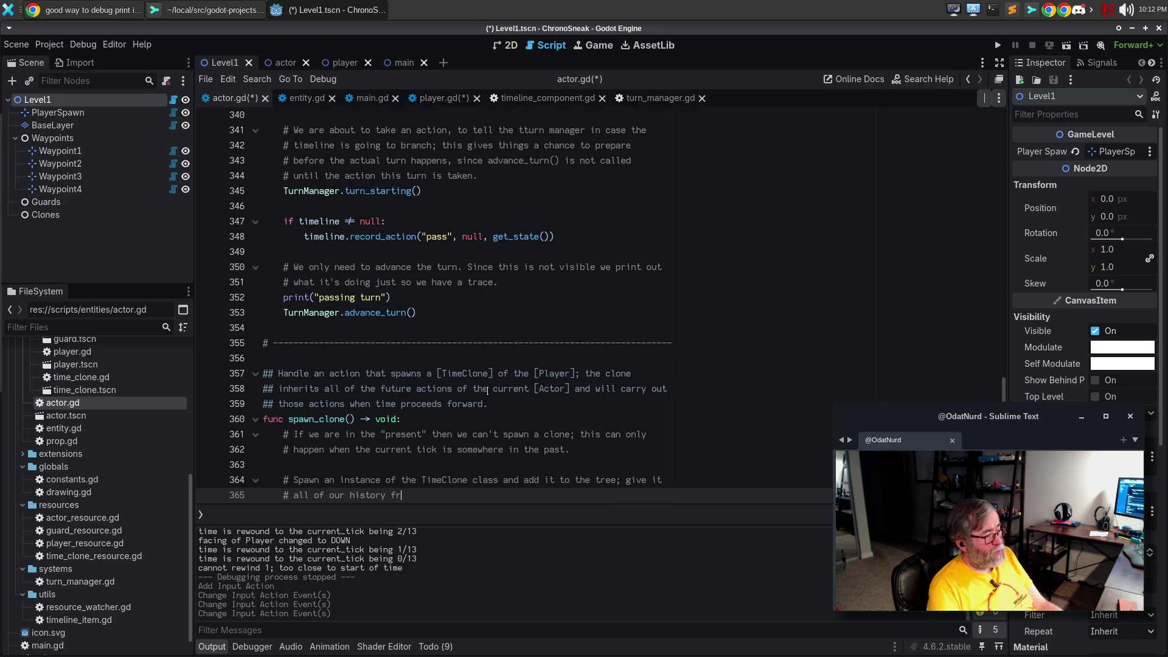
{"action": "type", "text": "om the current tick "}
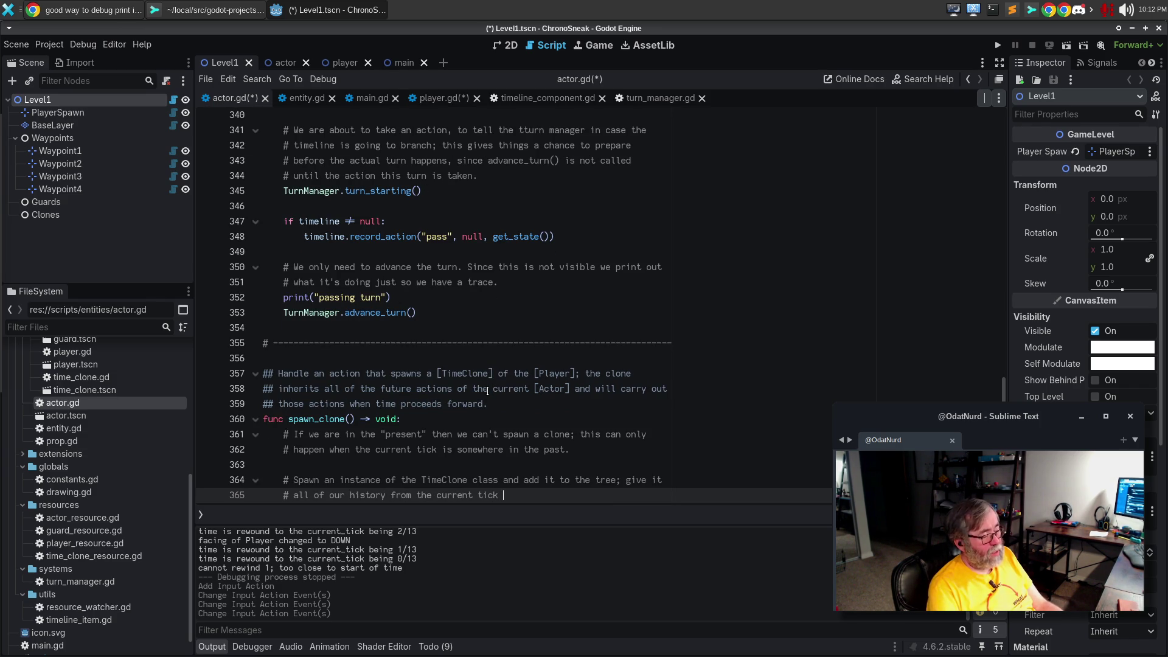
{"action": "type", "text": "forwar"}
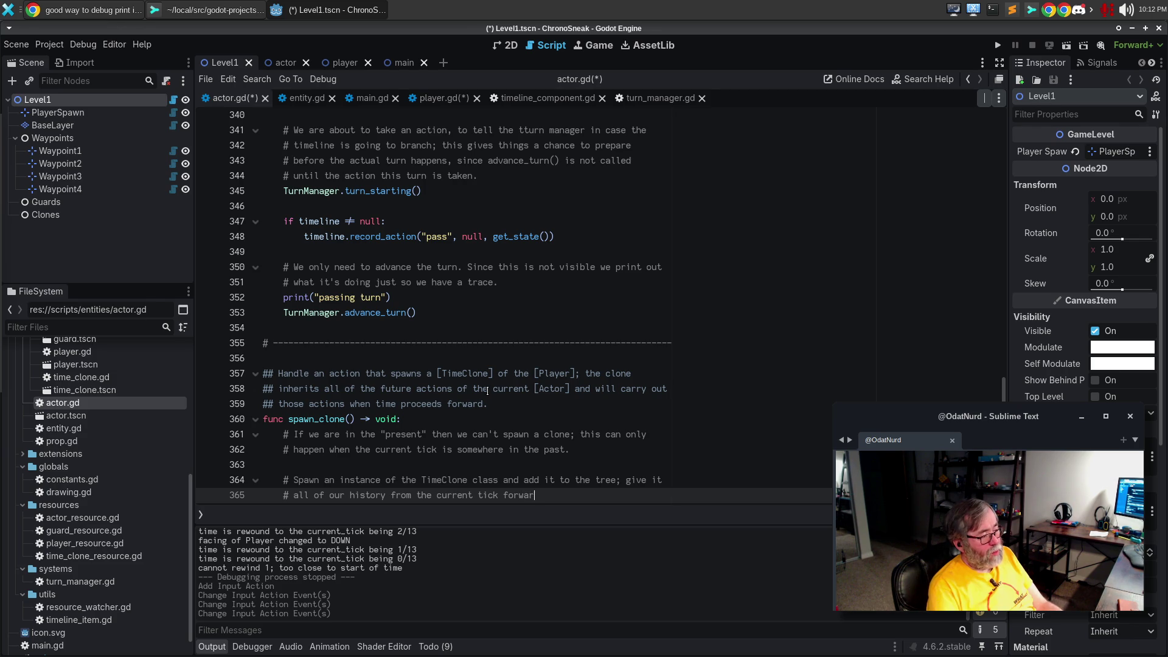
{"action": "type", "text": "d to the end of time as we"}
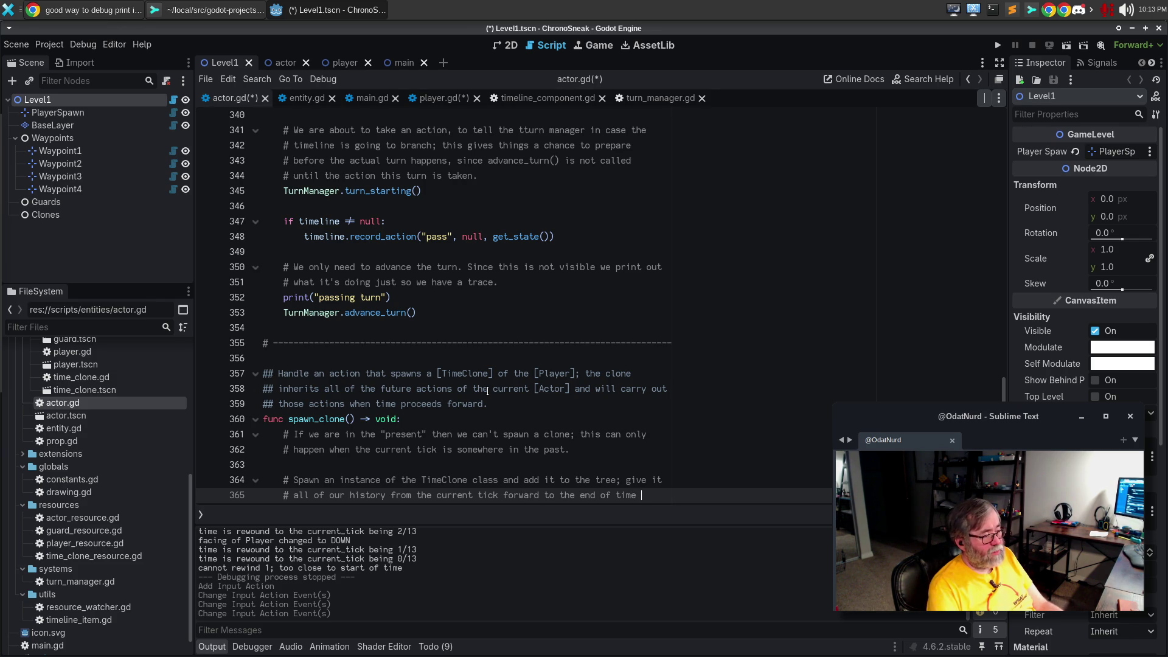
{"action": "key", "text": "Return"}
{"action": "type", "text": "# know it"}
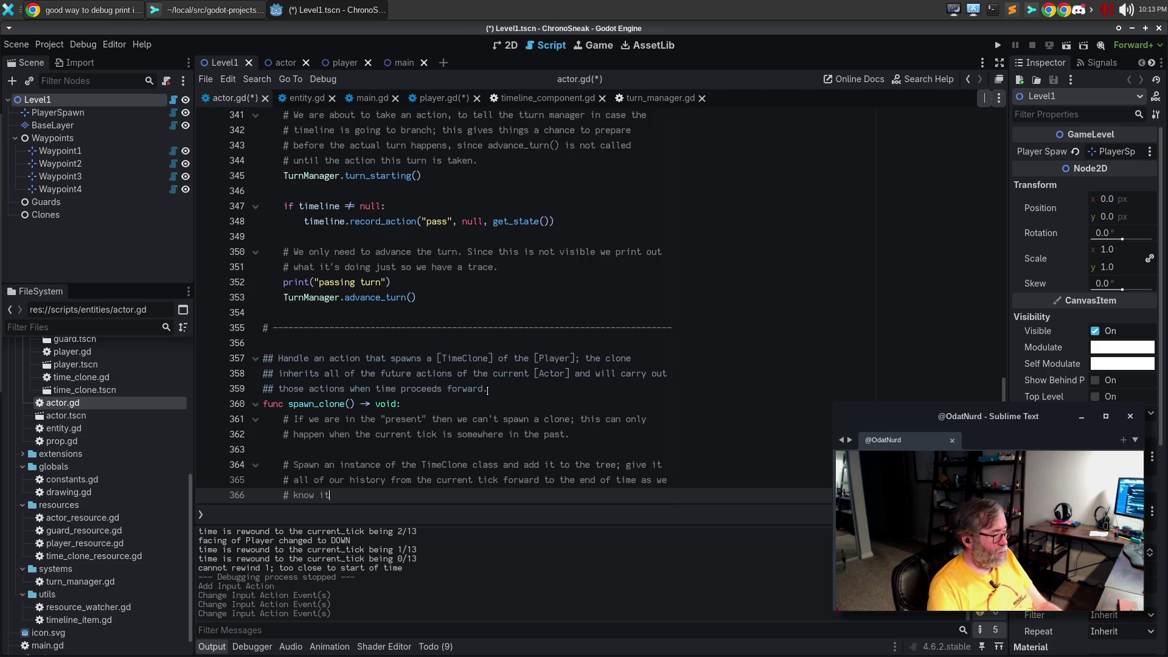
{"action": "type", "text": ", setting it's"}
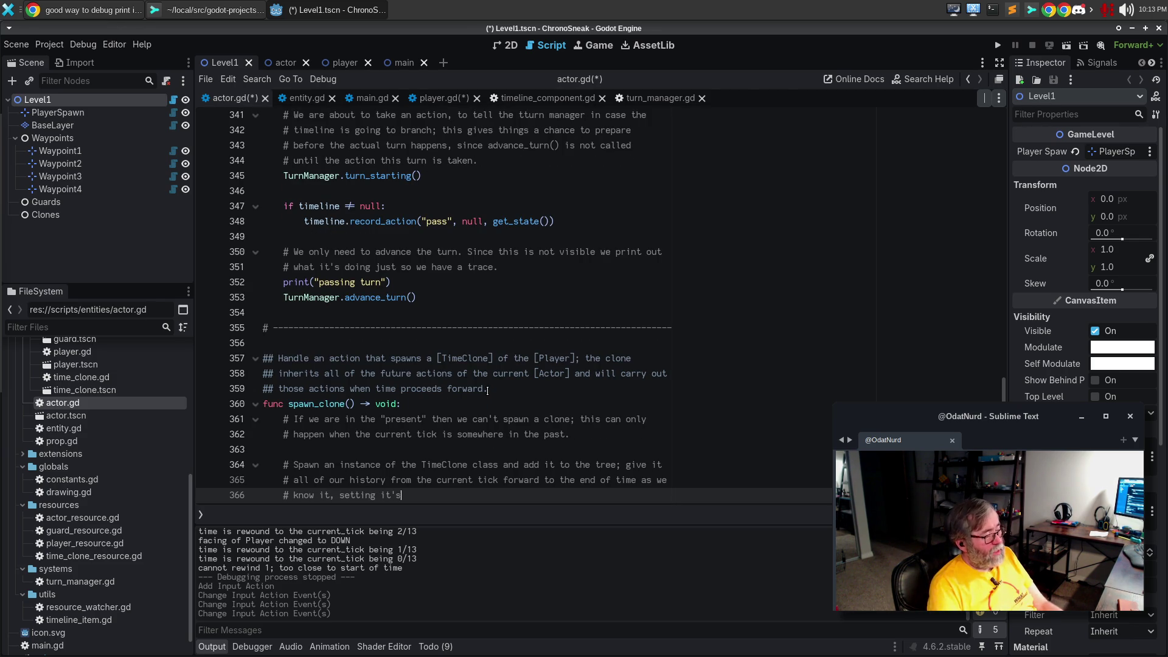
{"action": "type", "text": " start "}
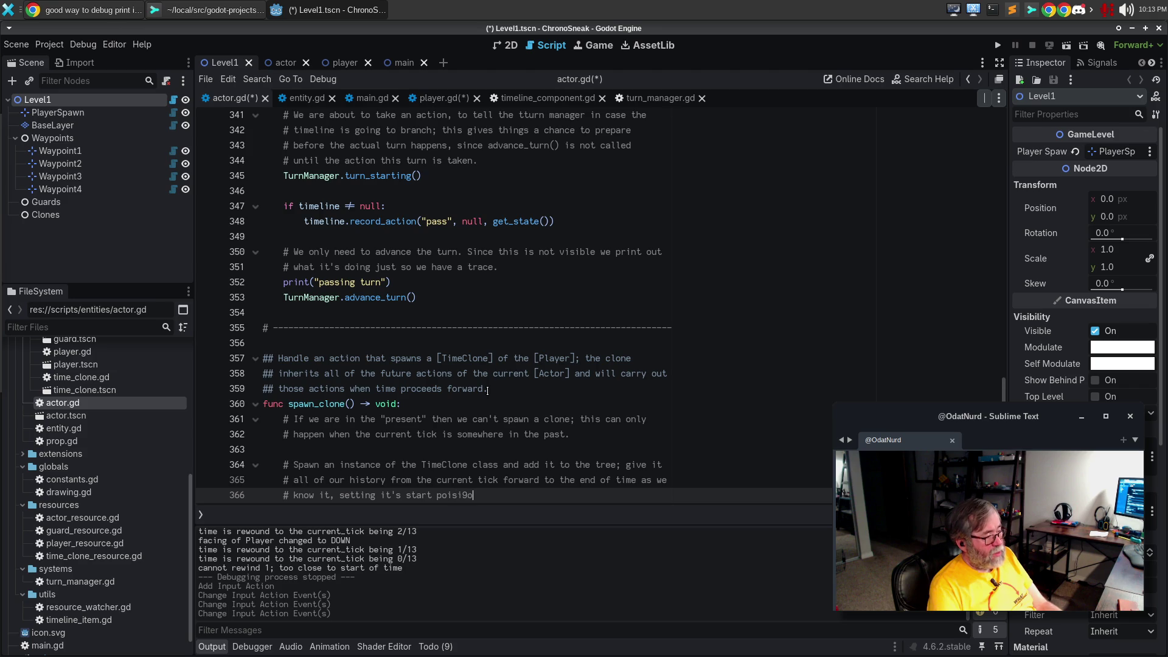
{"action": "type", "text": "_time to be the cur"}
{"action": "type", "text": "rent tick so that ti"}
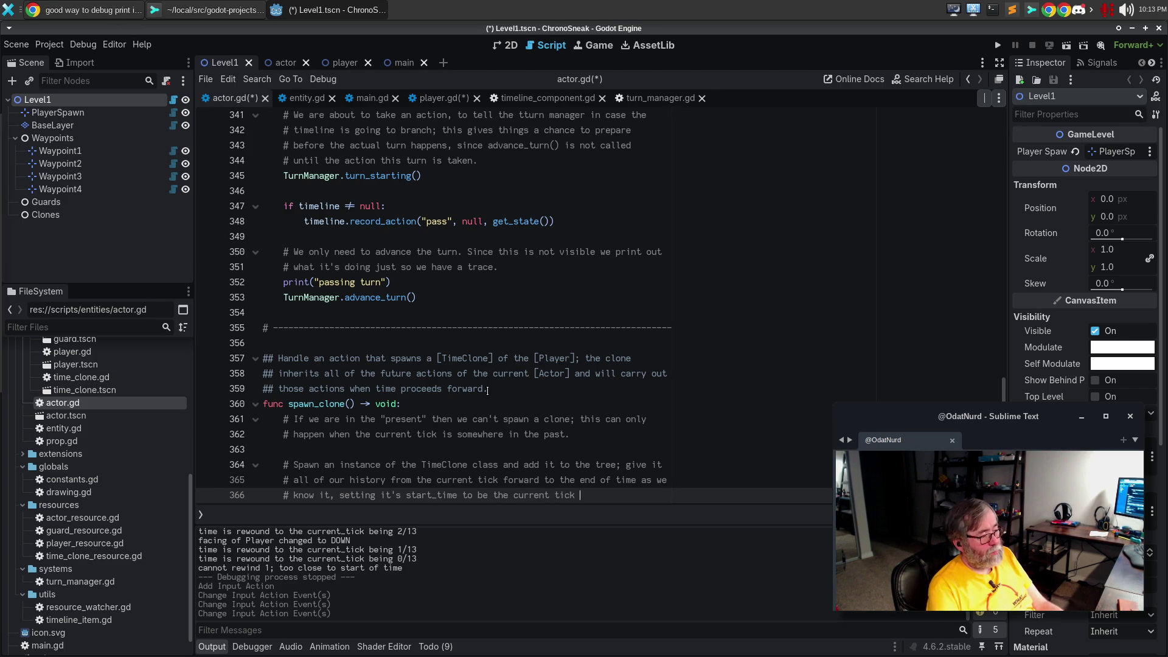
{"action": "key", "text": "BackSpace"}
{"action": "key", "text": "BackSpace"}
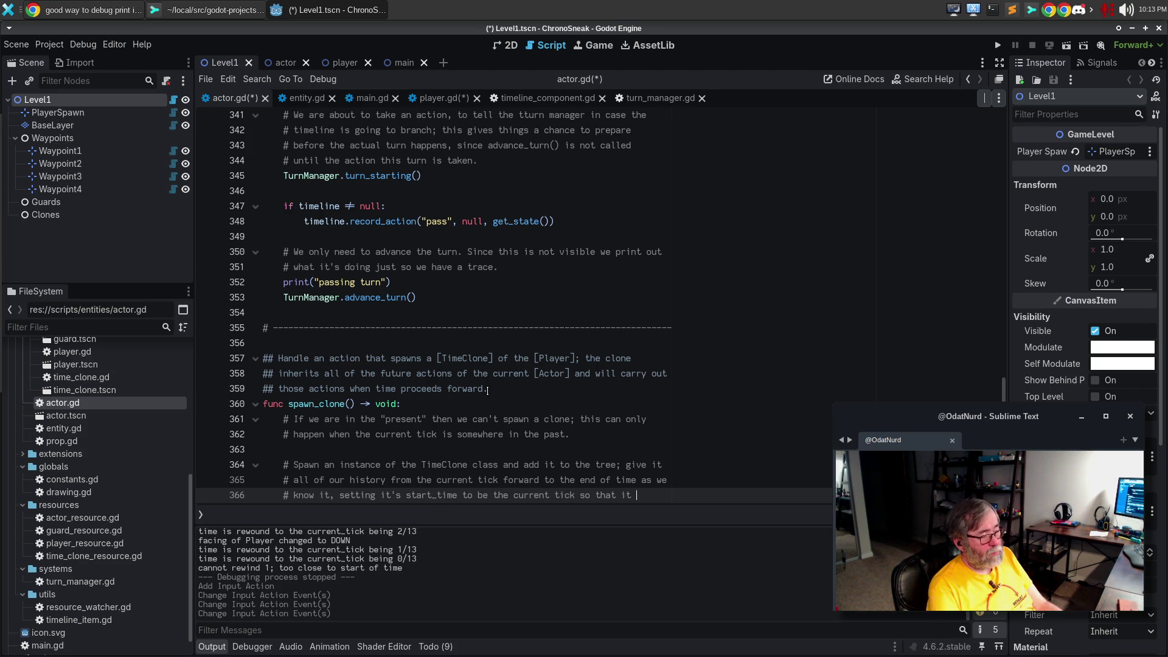
{"action": "type", "text": "it can"}
{"action": "key", "text": "Return"}
{"action": "type", "text": "# offset correctly; "}
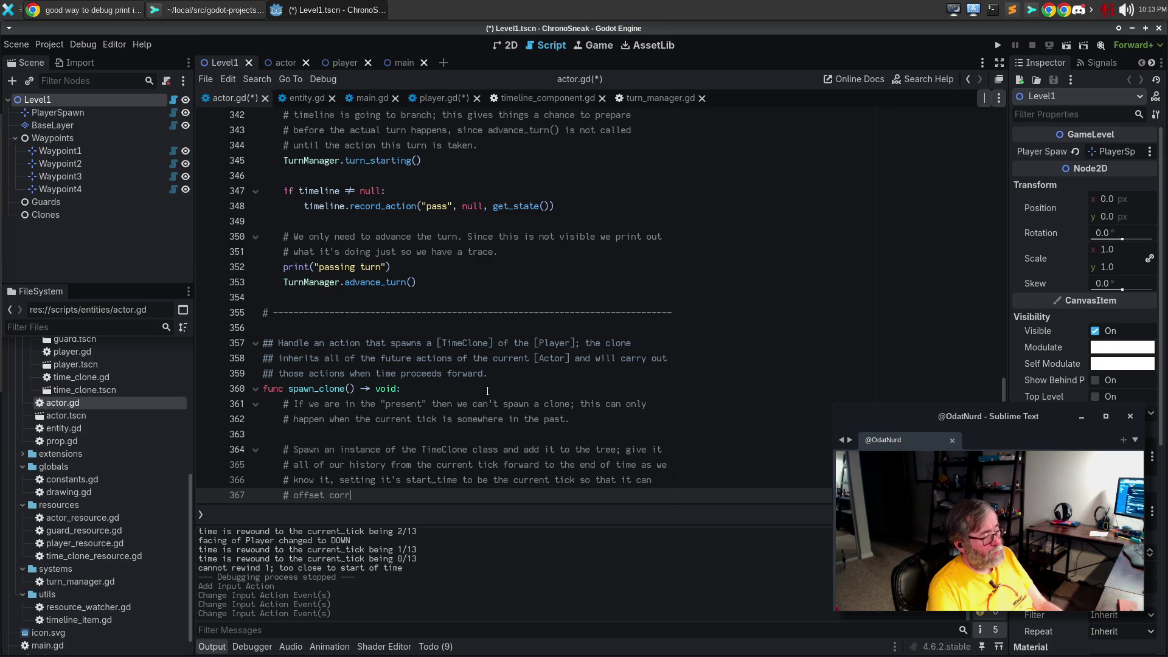
{"action": "type", "text": "restore it's pos"}
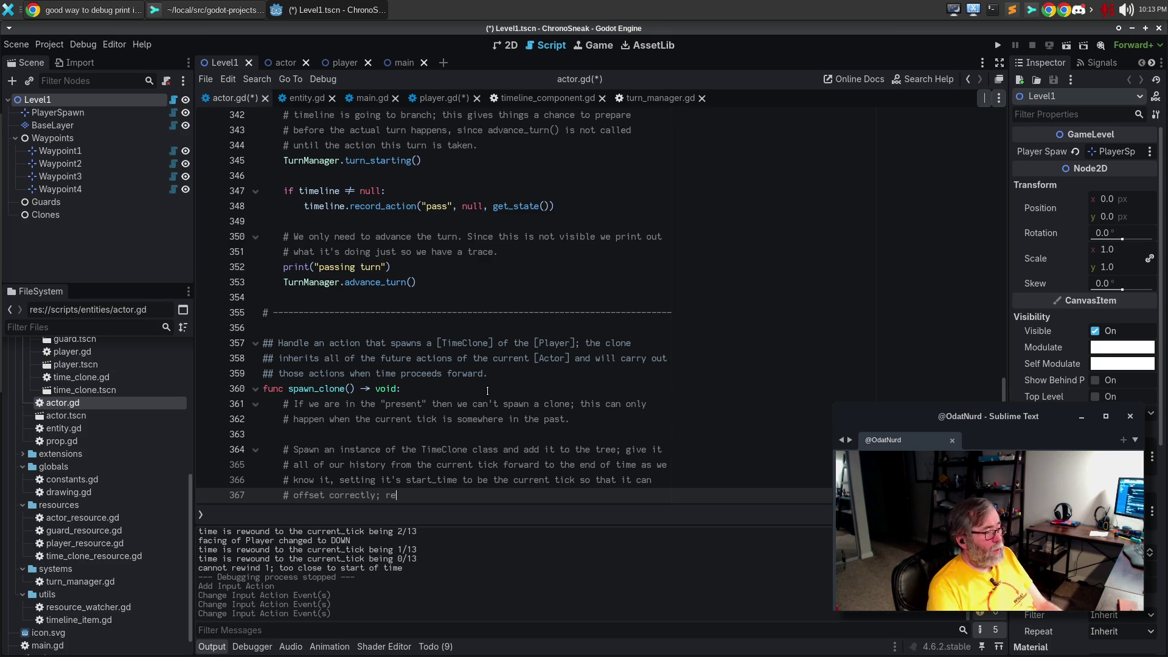
Add the note to restore its position to ours so it starts where we are
{"action": "key", "text": "Menu"}
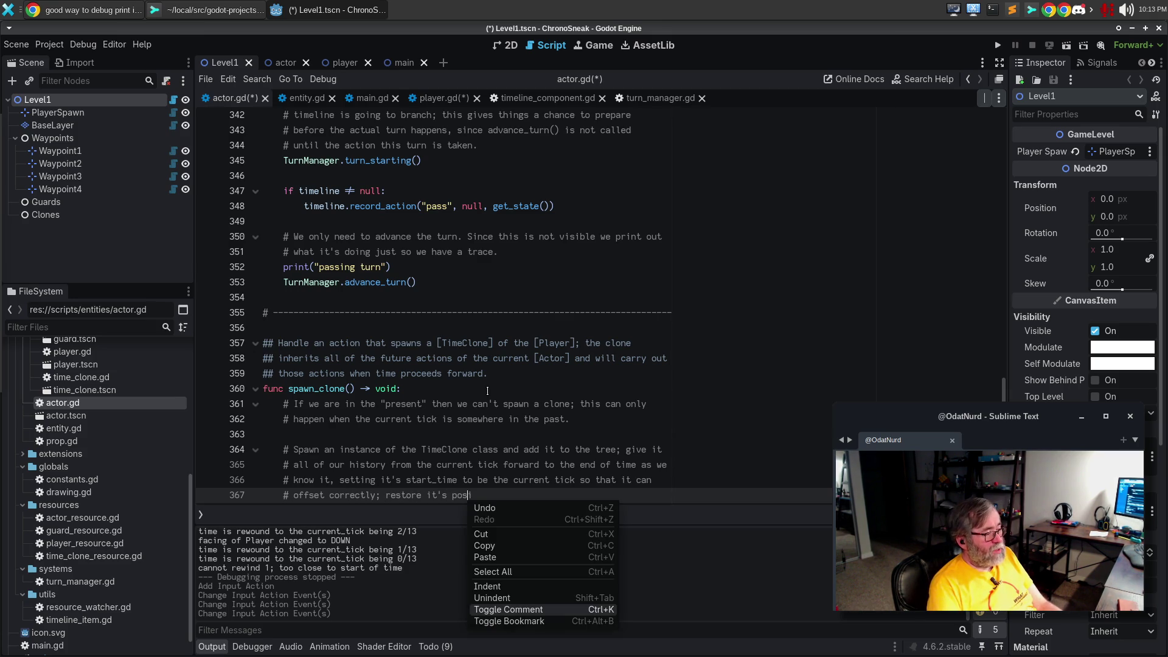
{"action": "key", "text": "Escape"}
{"action": "type", "text": "i"}
{"action": "key", "text": "Left"}
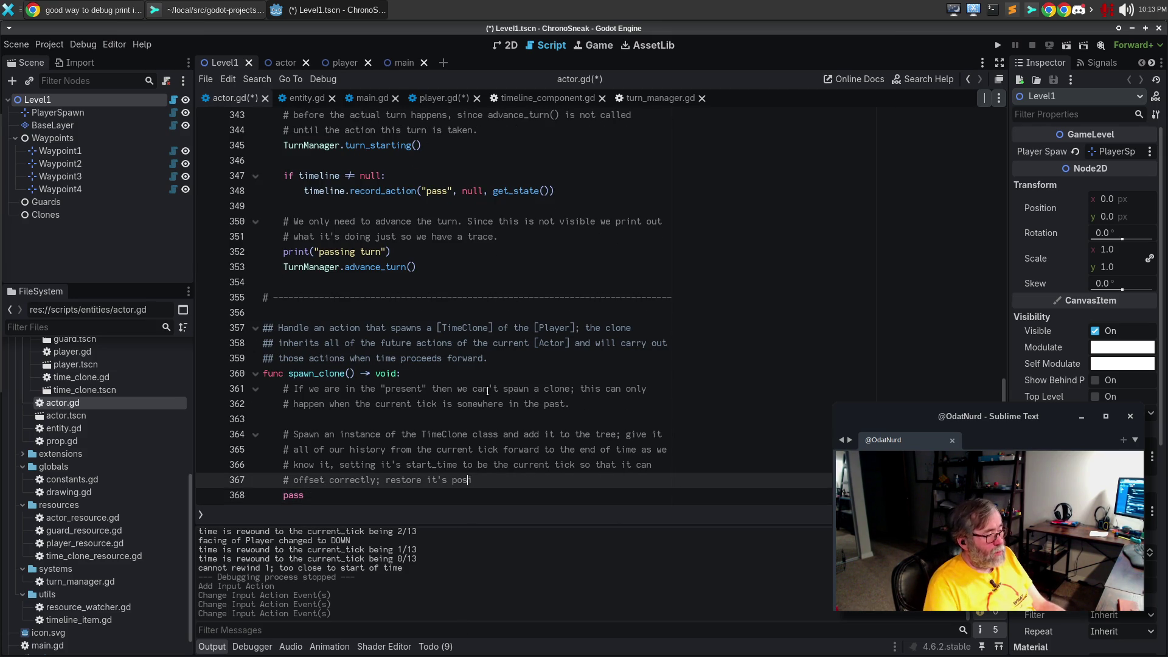
{"action": "key", "text": "ctrl+BackSpace"}
{"action": "key", "text": "ctrl+BackSpace"}
{"action": "key", "text": "ctrl+BackSpace"}
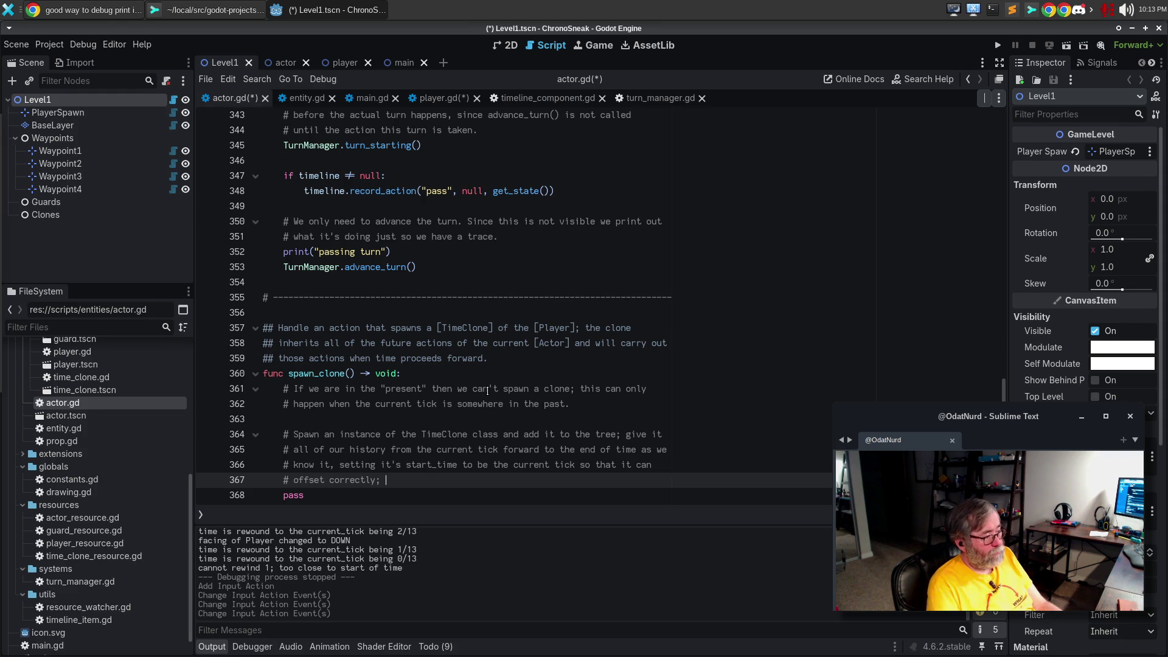
{"action": "type", "text": "\"restore\" its state"}
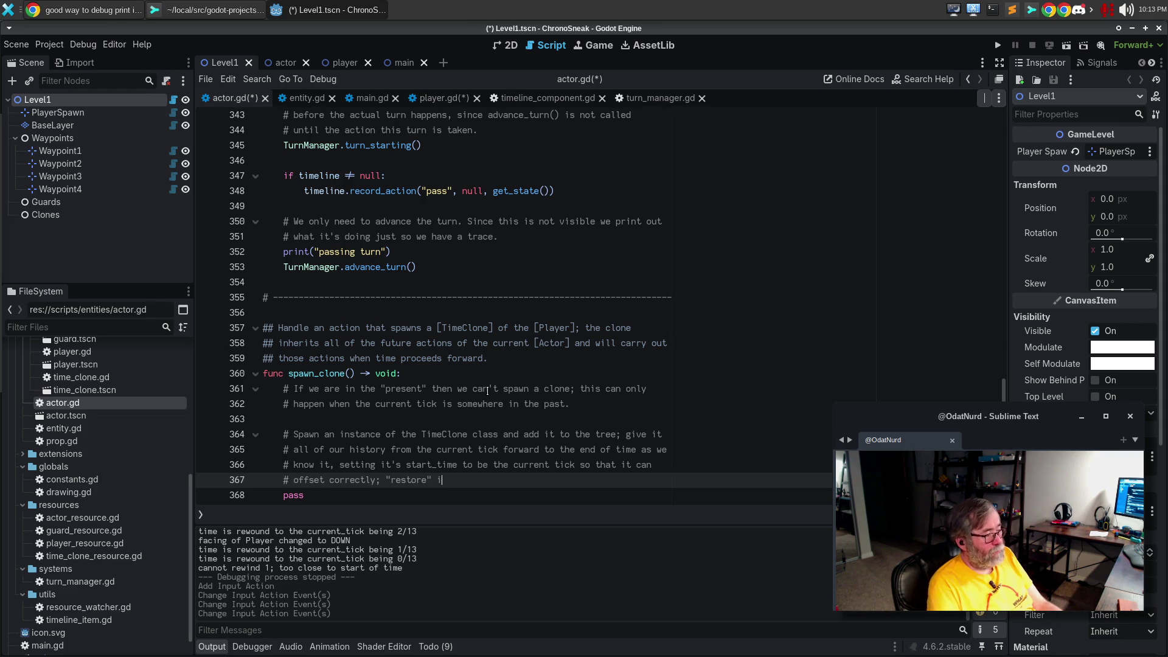
{"action": "key", "text": "BackSpace"}
{"action": "key", "text": "BackSpace"}
{"action": "key", "text": "BackSpace"}
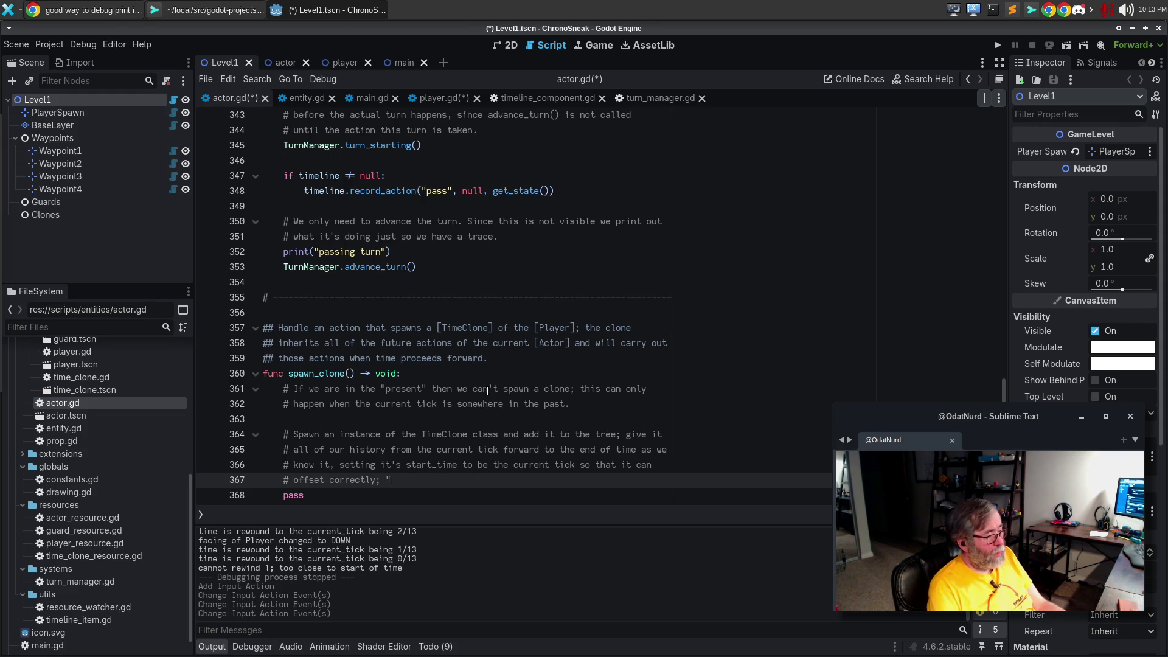
{"action": "key", "text": "ctrl+shift+z"}
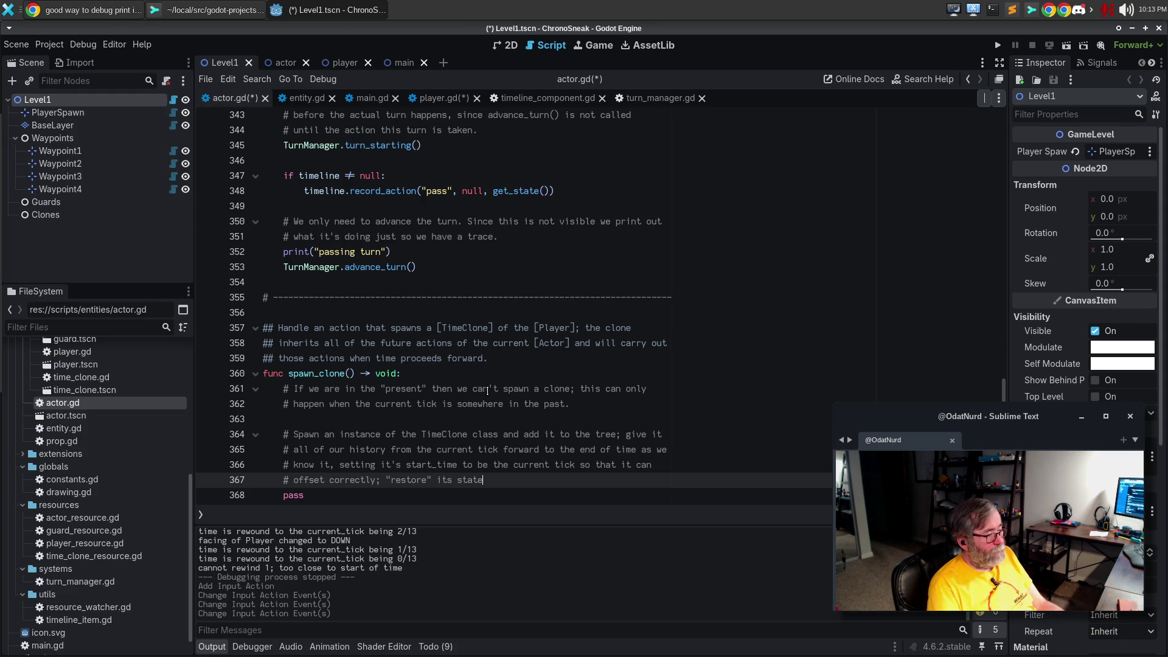
{"action": "key", "text": "BackSpace"}
{"action": "key", "text": "BackSpace"}
{"action": "key", "text": "BackSpace"}
{"action": "type", "text": "positio"}
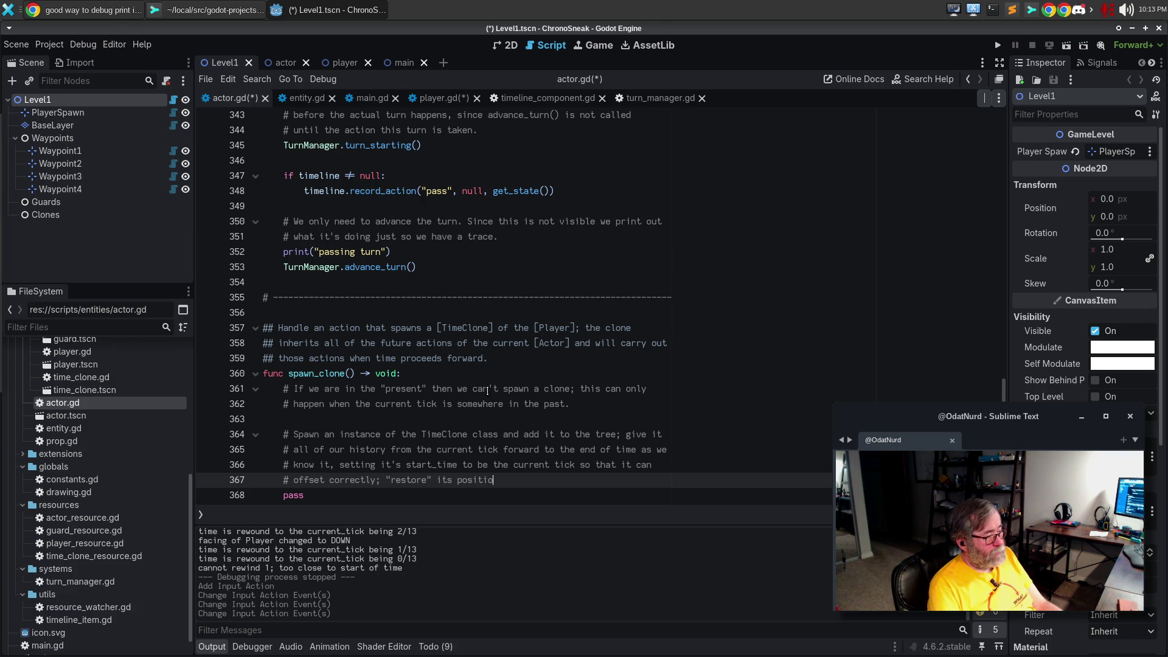
{"action": "type", "text": "n to the positio"}
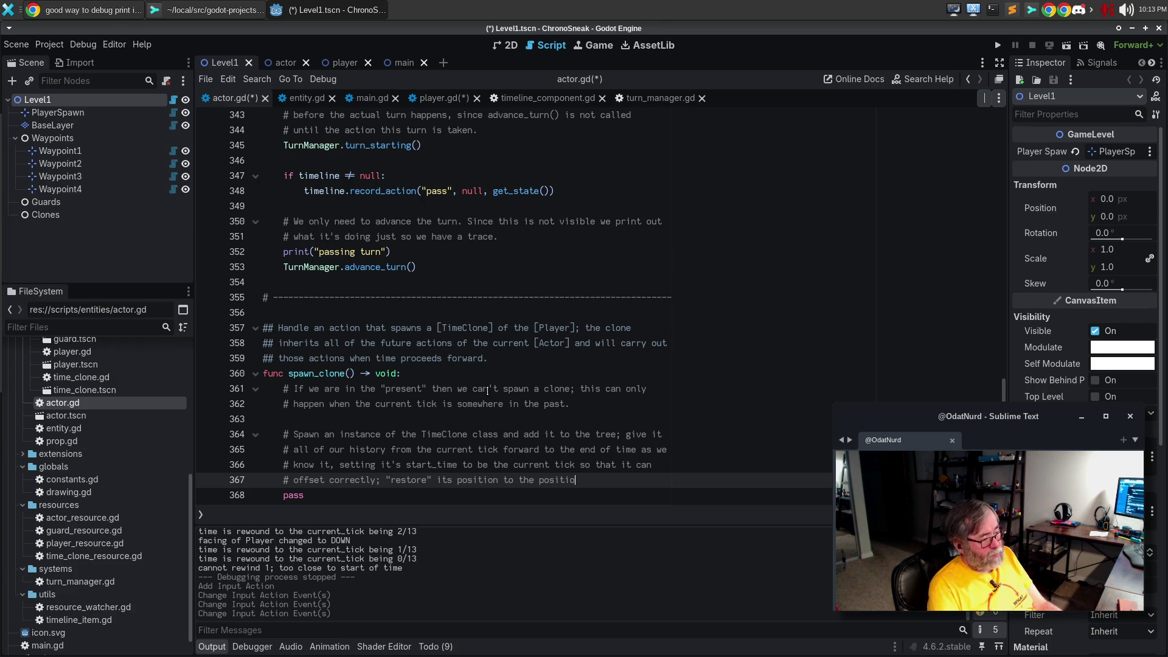
{"action": "type", "text": "n we're currently in"}
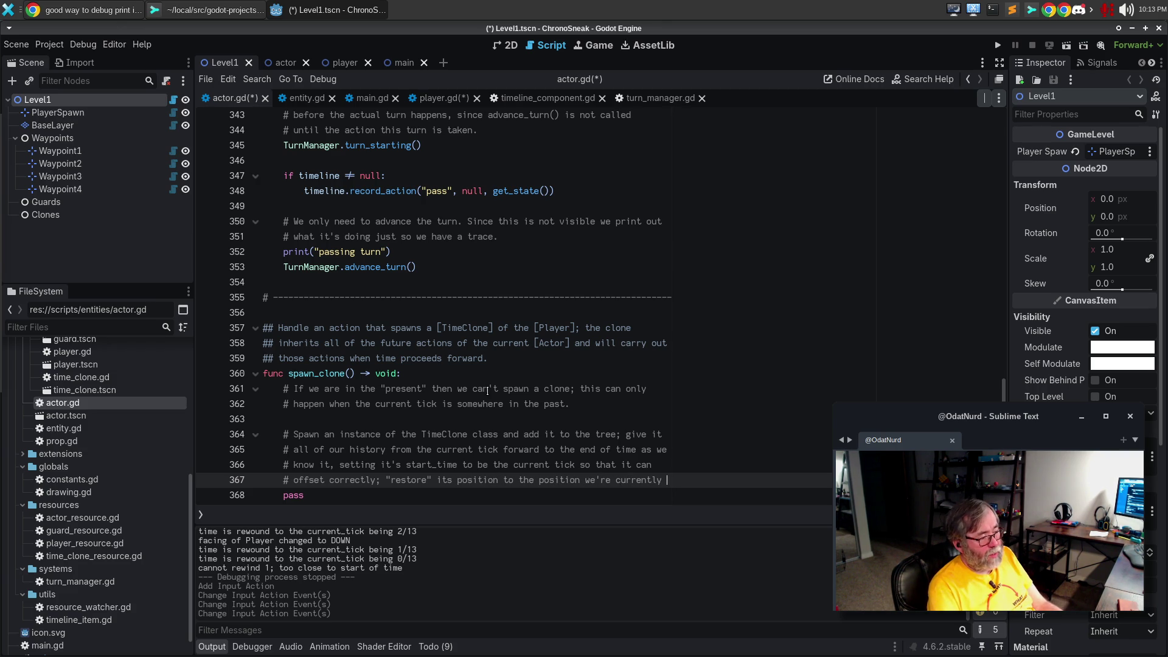
{"action": "key", "text": "BackSpace"}
{"action": "key", "text": "BackSpace"}
{"action": "key", "text": "BackSpace"}
{"action": "key", "text": "Return"}
{"action": "type", "text": "# in so that"}
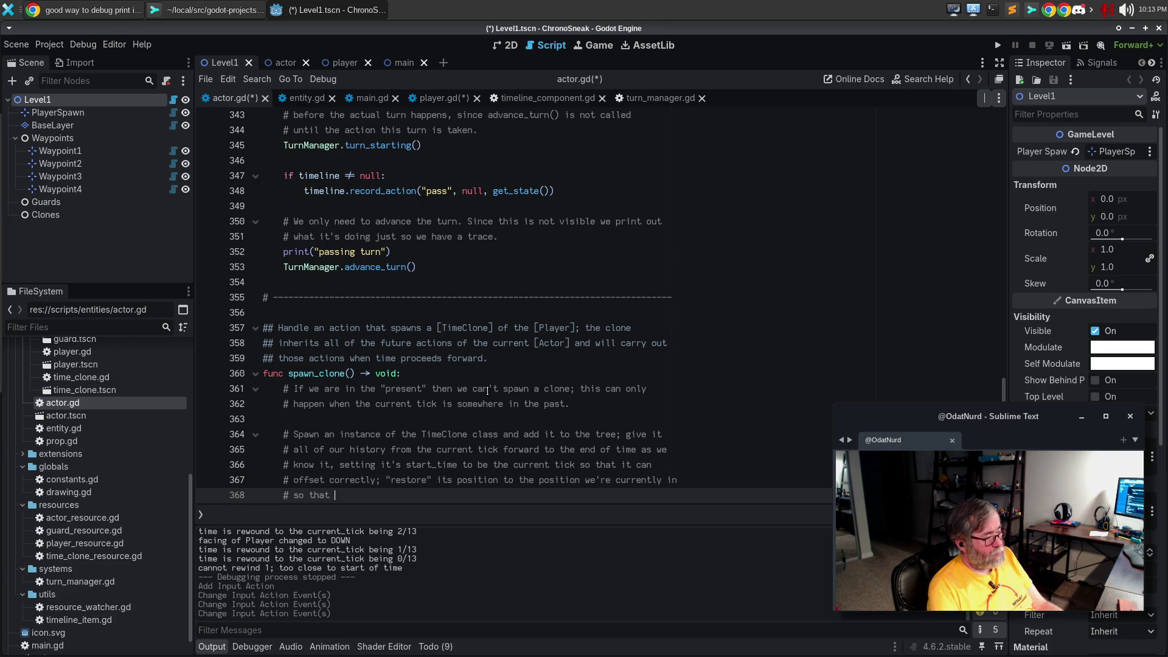
{"action": "type", "text": " it starts where we are."}
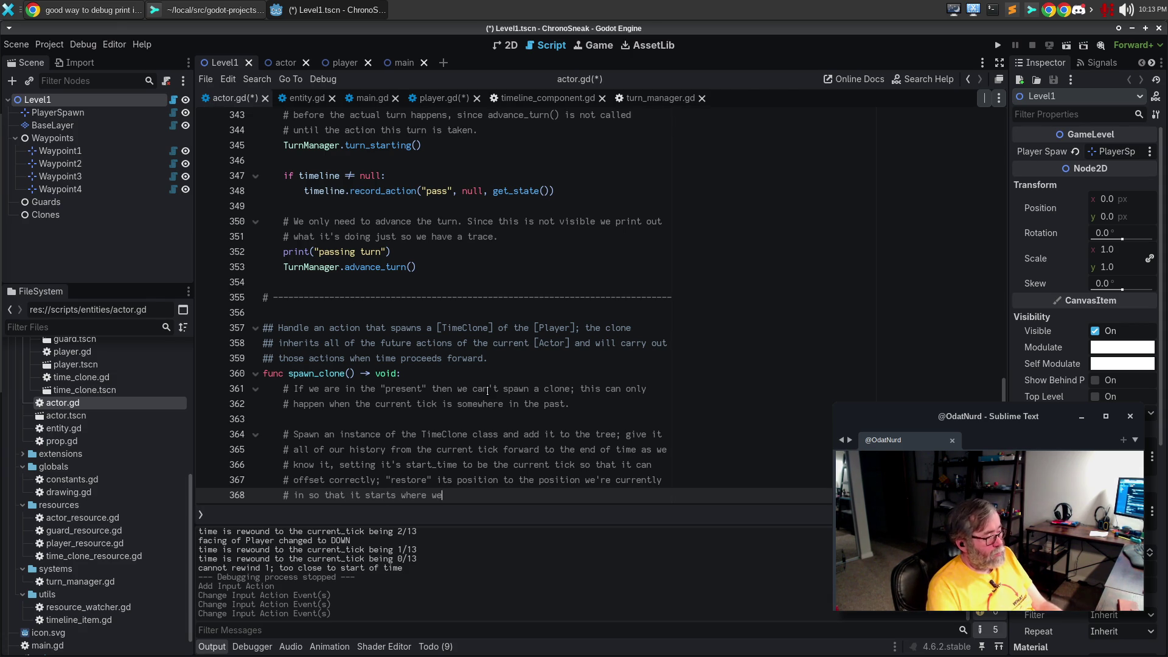
{"action": "key", "text": "Return"}
Note that clones must hide themselves on reaching or exceeding the "present" of their timeline
{"action": "type", "text": "#"}
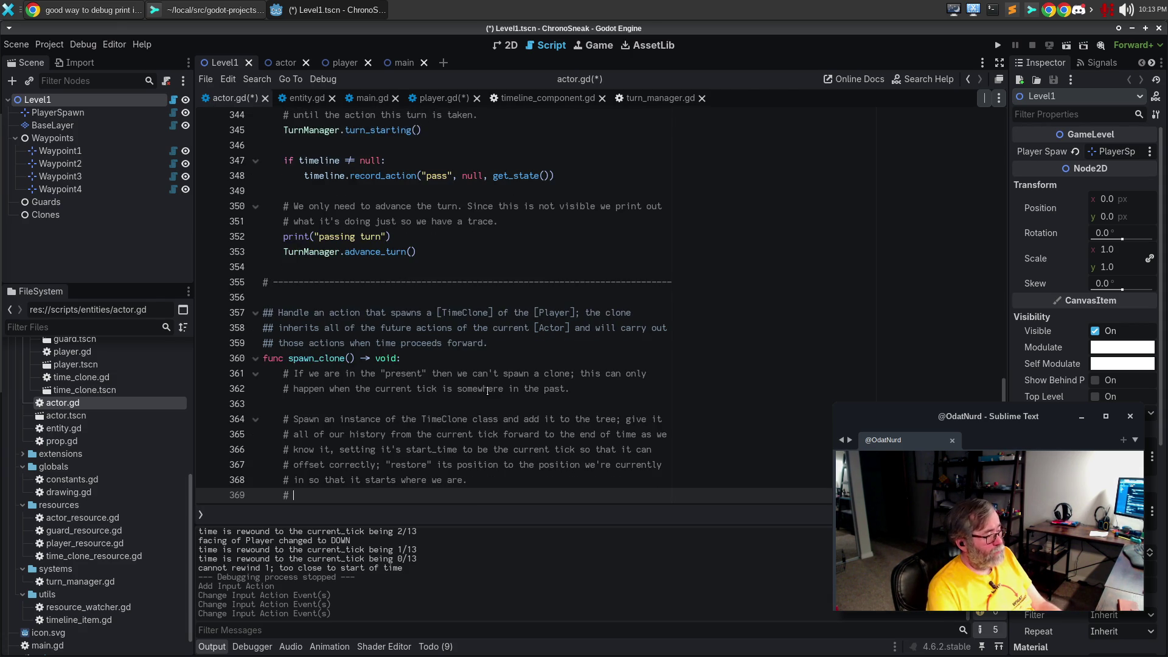
{"action": "key", "text": "Return"}
{"action": "type", "text": "# Note also that clones need to be as"}
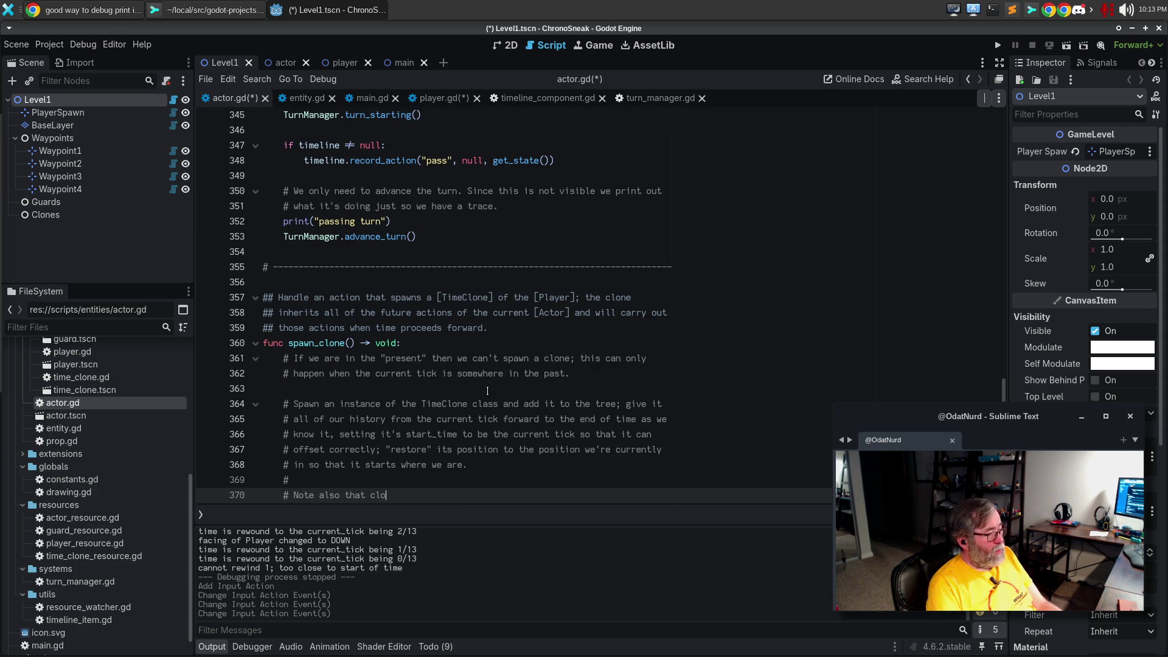
{"action": "key", "text": "BackSpace"}
{"action": "key", "text": "BackSpace"}
{"action": "type", "text": "smart enough to hide"}
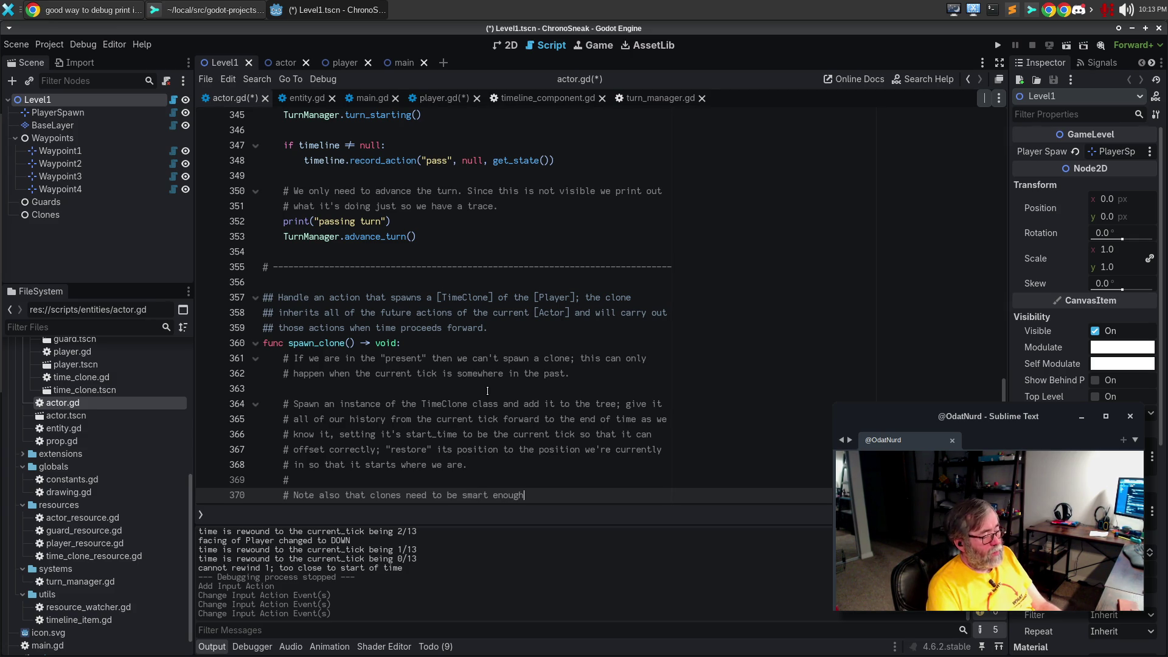
{"action": "type", "text": " the"}
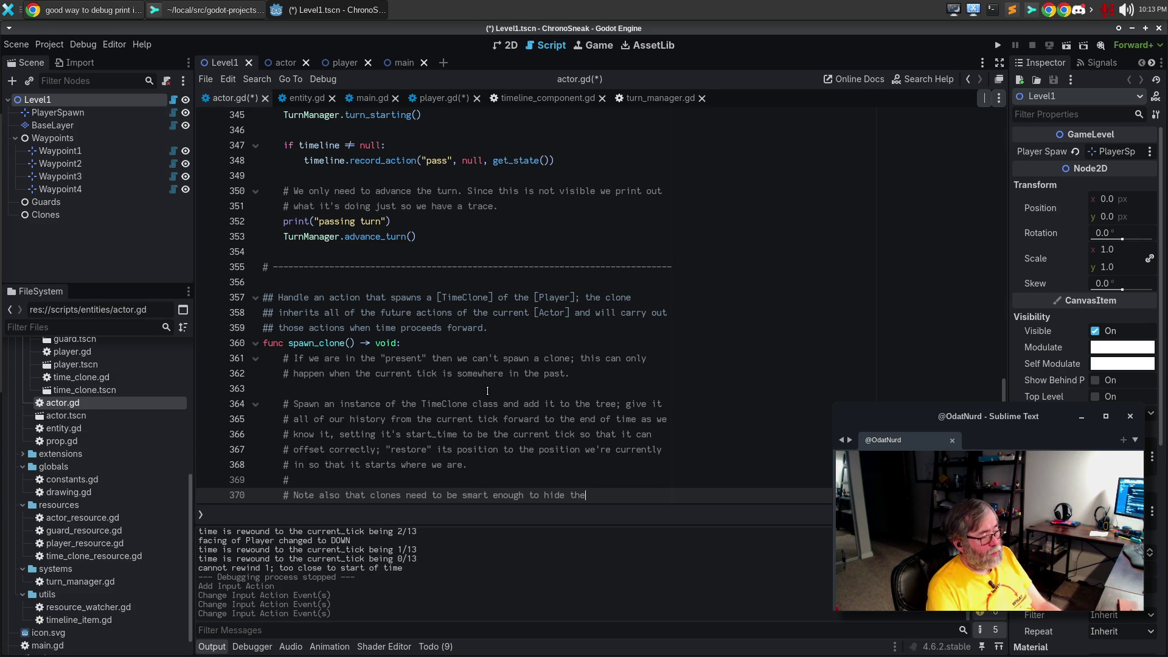
{"action": "type", "text": "mselves when "}
{"action": "type", "text": "they"}
{"action": "key", "text": "Return"}
{"action": "type", "text": "get to the \"present"}
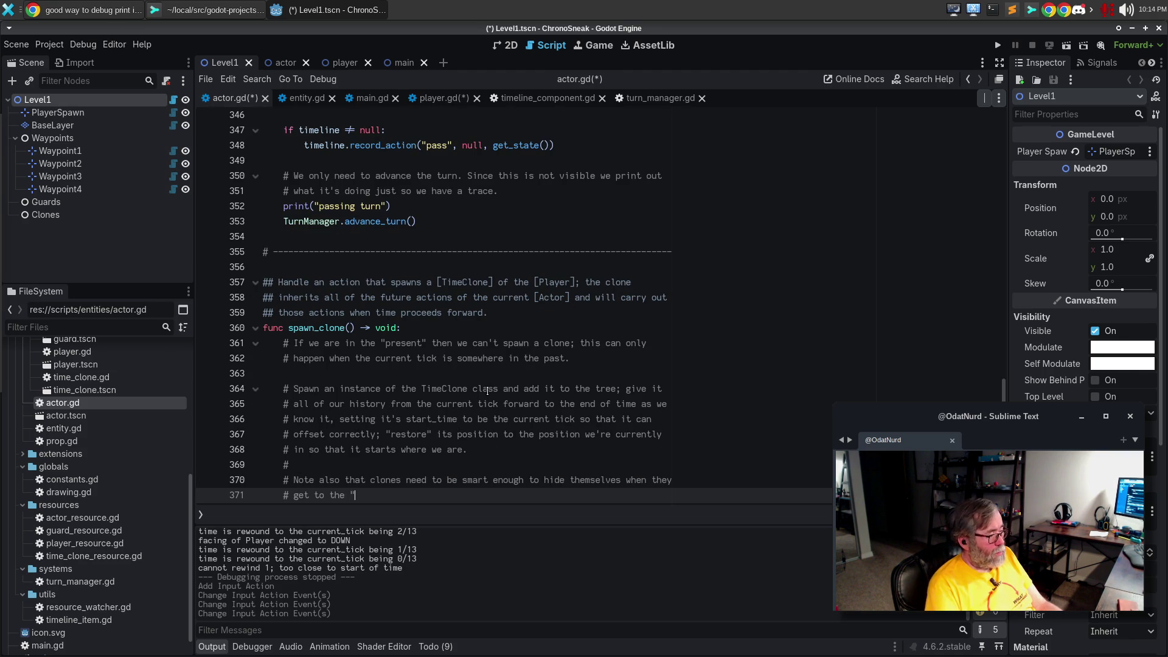
{"action": "type", "text": "\" as fa"}
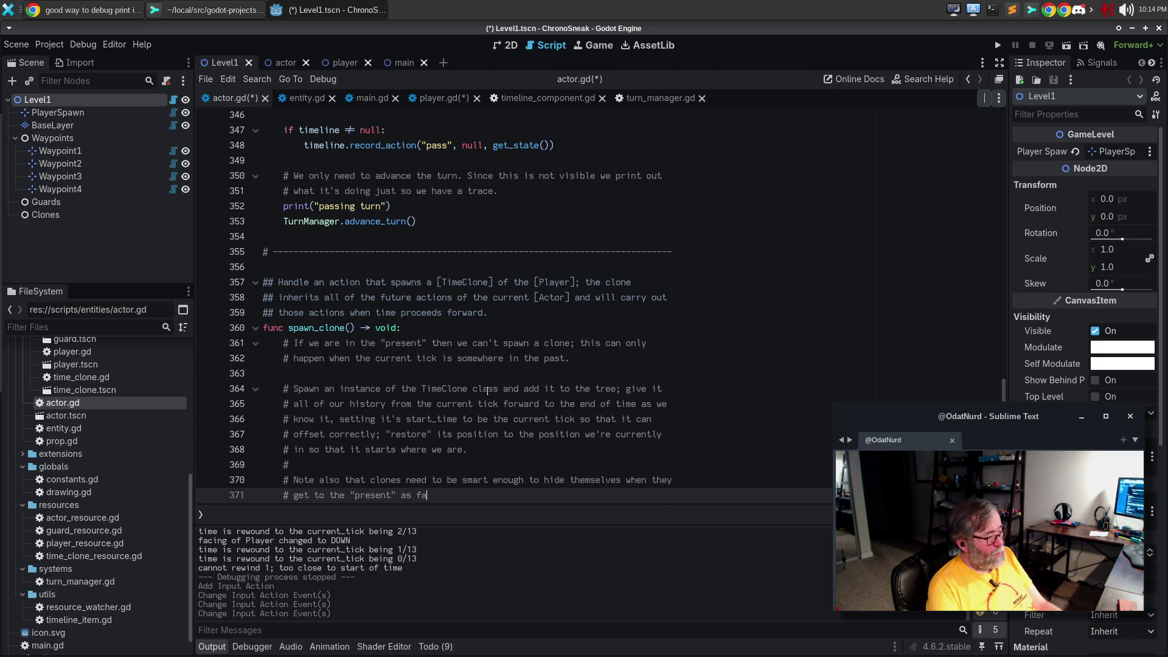
{"action": "type", "text": "r as their timeline is"}
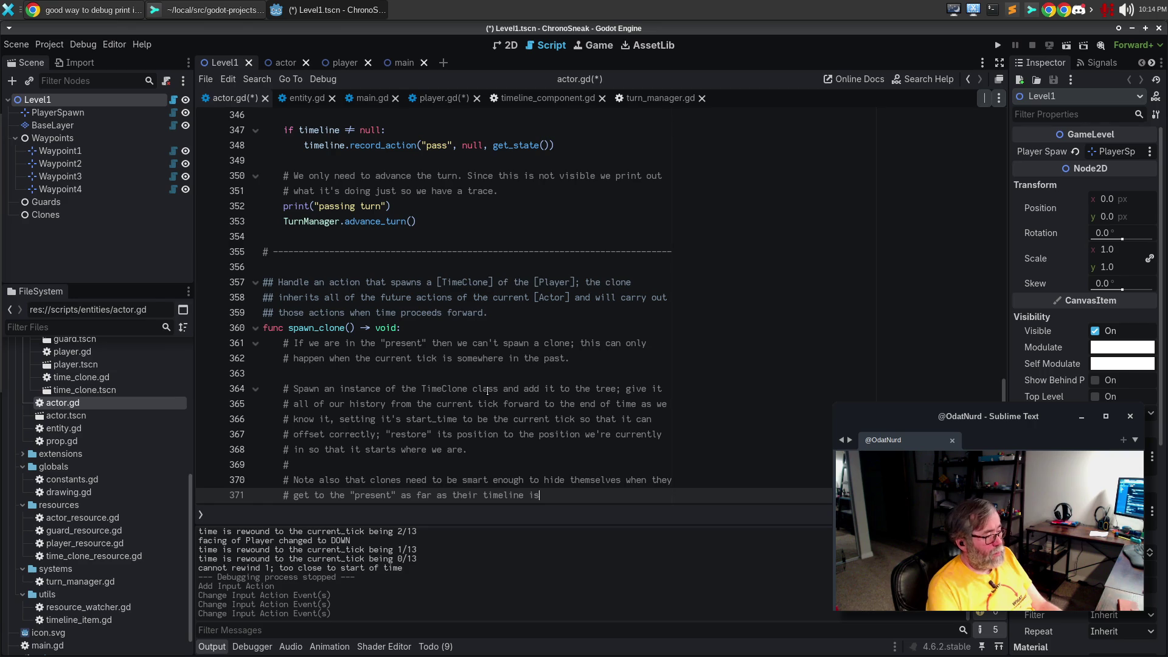
{"action": "type", "text": " concerned, or exceed it."}
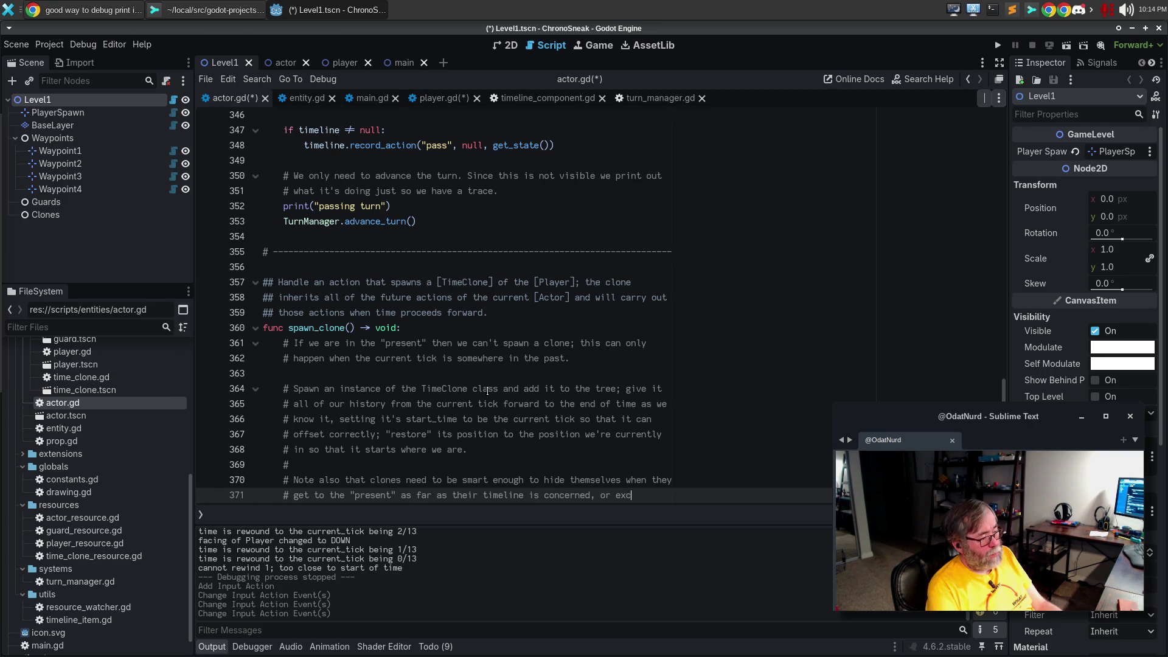
Begin a paragraph saying clones should turn translucent when we move into the past
{"action": "key", "text": "Return"}
{"action": "type", "text": "#"}
{"action": "key", "text": "Return"}
{"action": "type", "text": "# Als"}
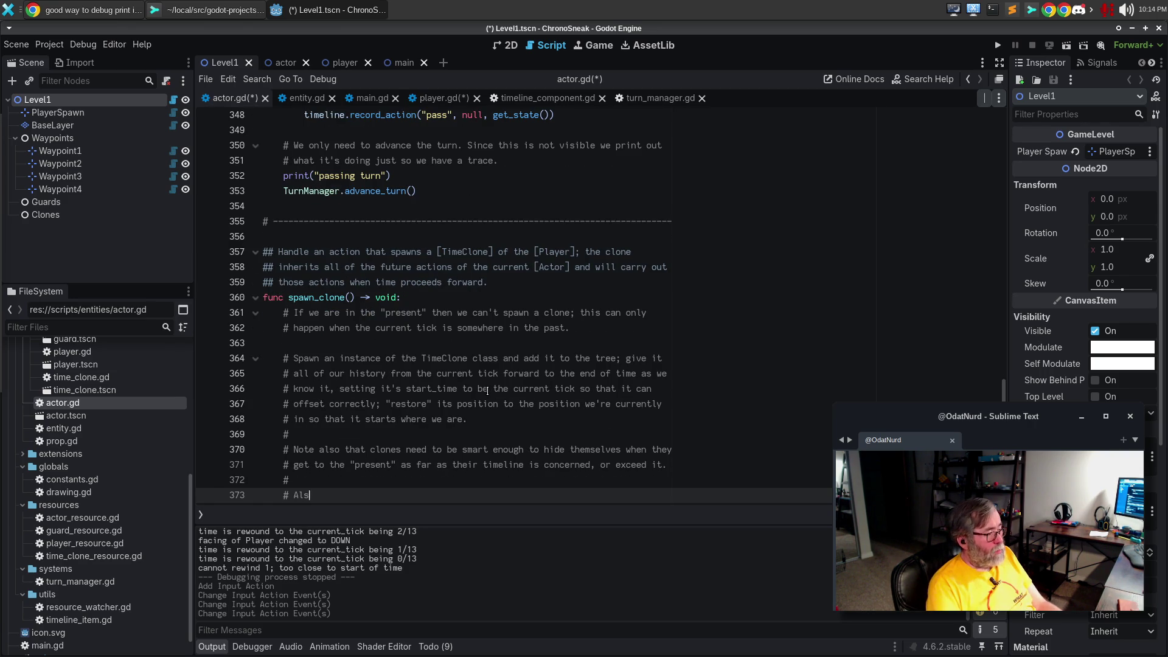
{"action": "type", "text": "o, when we move into t"}
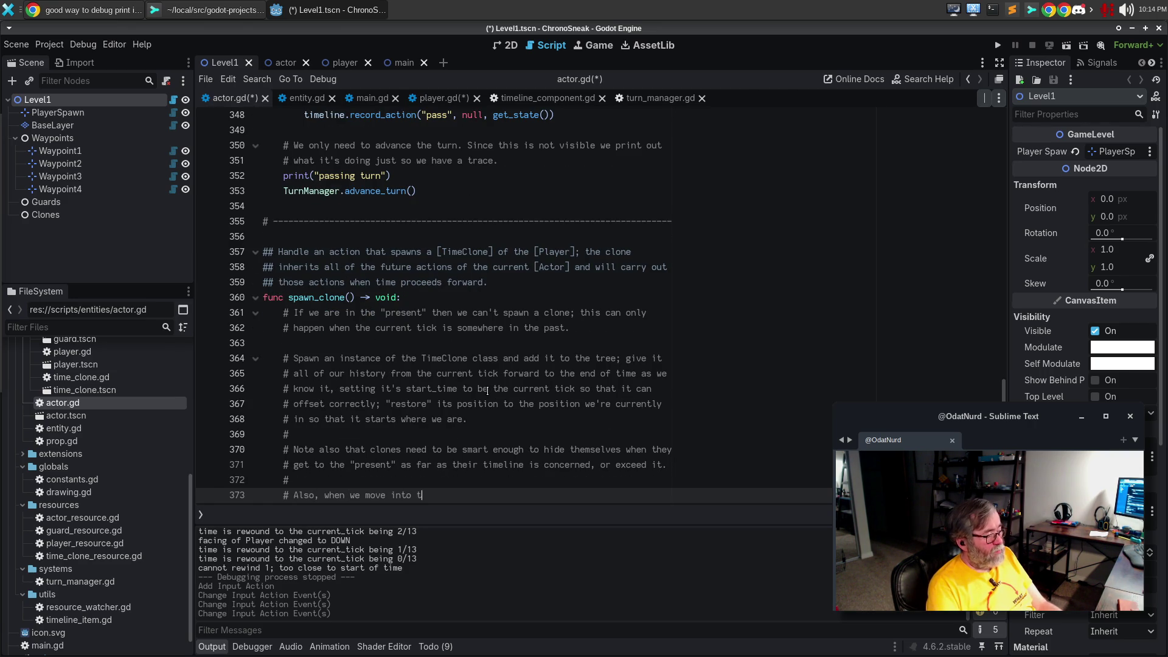
{"action": "type", "text": "he past they should t"}
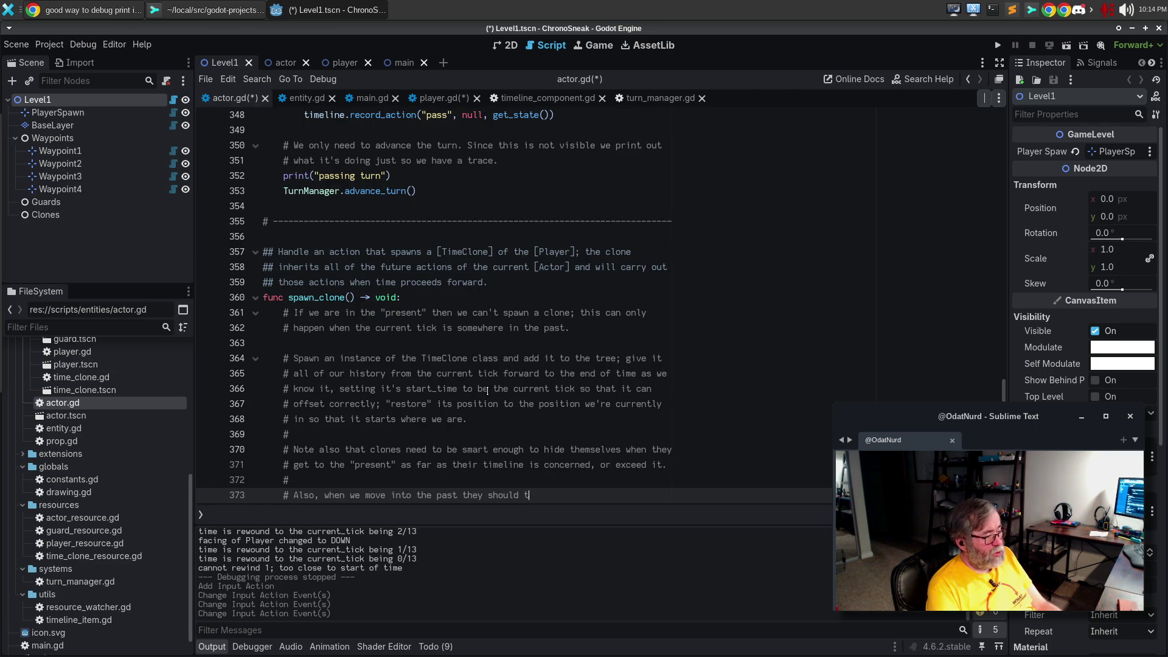
{"action": "type", "text": "urn translucent"}
{"action": "key", "text": "BackSpace"}
{"action": "key", "text": "BackSpace"}
{"action": "type", "text": "en"}
{"action": "key", "text": "BackSpace"}
{"action": "key", "text": "BackSpace"}
{"action": "type", "text": "nt but rem,ai"}
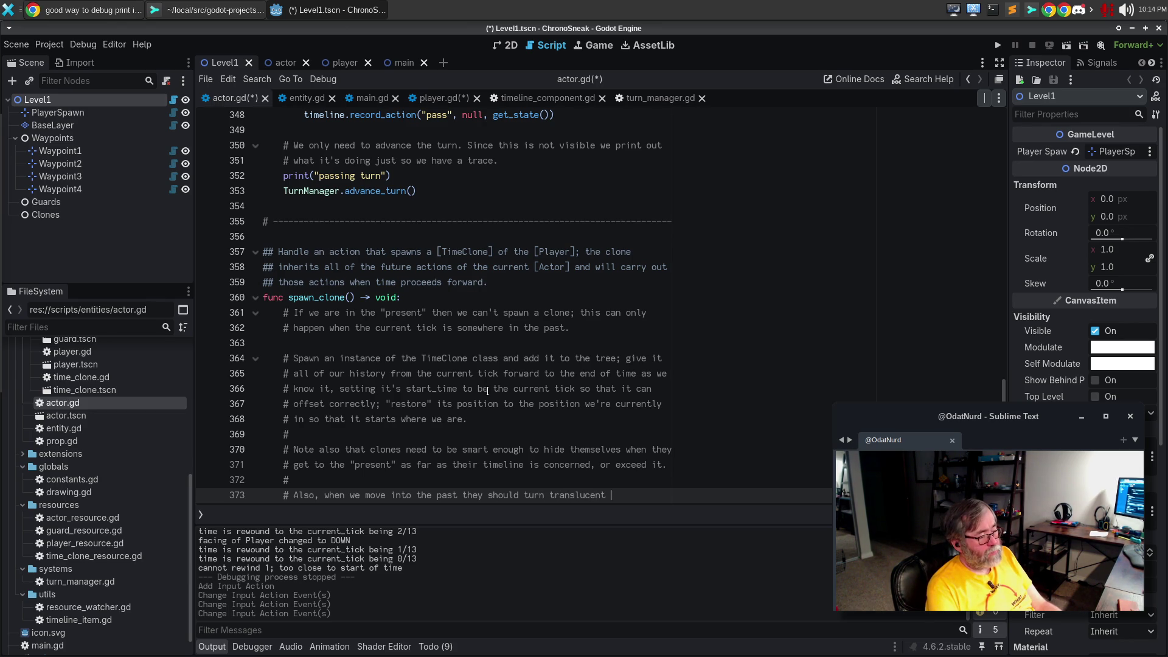
{"action": "key", "text": "BackSpace"}
{"action": "key", "text": "BackSpace"}
{"action": "key", "text": "BackSpace"}
{"action": "type", "text": "ain at"}
Add that they stay at their spawn location so the player can tell where they'll spawn
{"action": "key", "text": "Return"}
{"action": "type", "text": "# th"}
{"action": "key", "text": "BackSpace"}
{"action": "key", "text": "BackSpace"}
{"action": "key", "text": "BackSpace"}
{"action": "key", "text": "Return"}
{"action": "type", "text": "# at their spawn loc"}
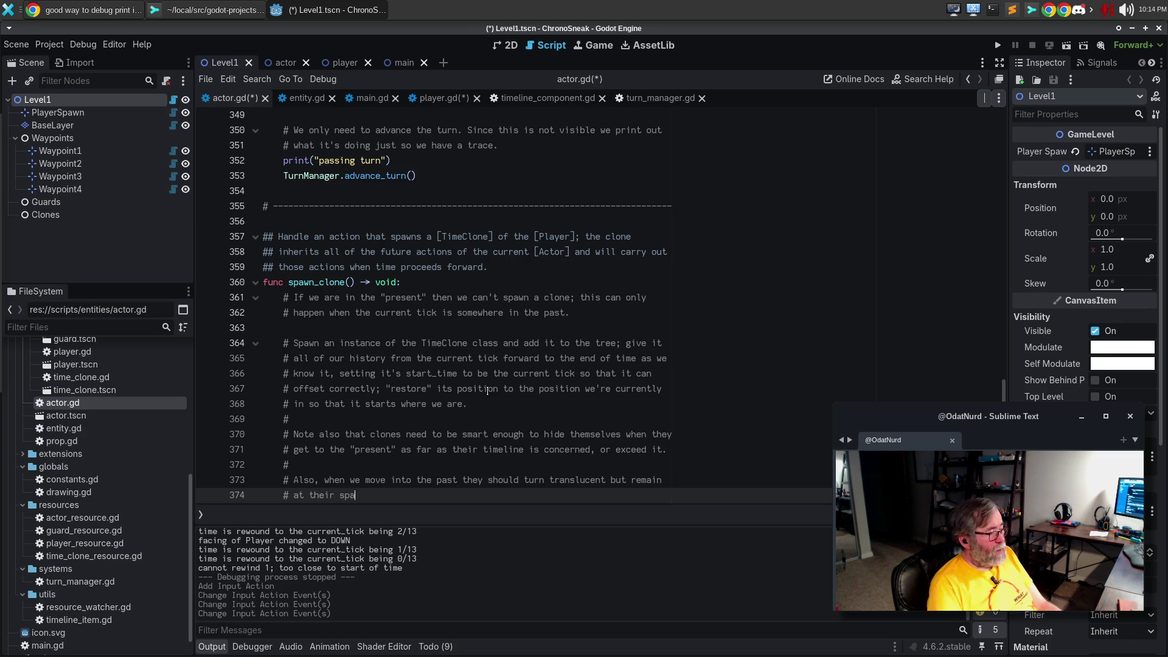
{"action": "type", "text": "ation so that "}
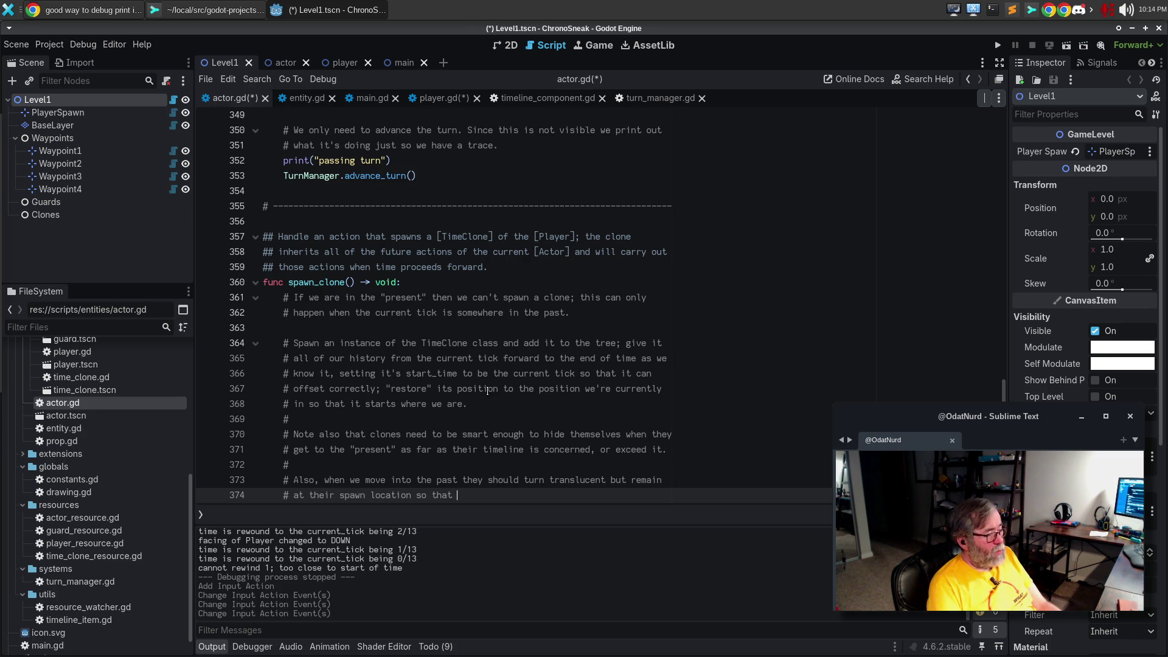
{"action": "type", "text": "the player canm"}
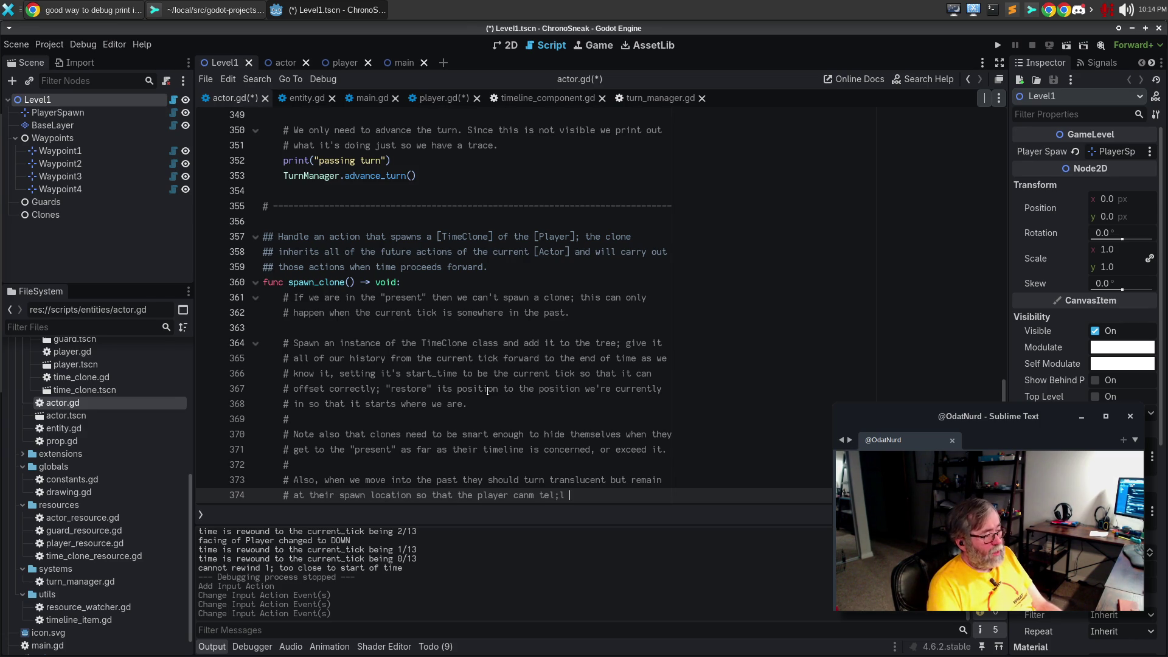
{"action": "key", "text": "BackSpace"}
{"action": "type", "text": "tell w"}
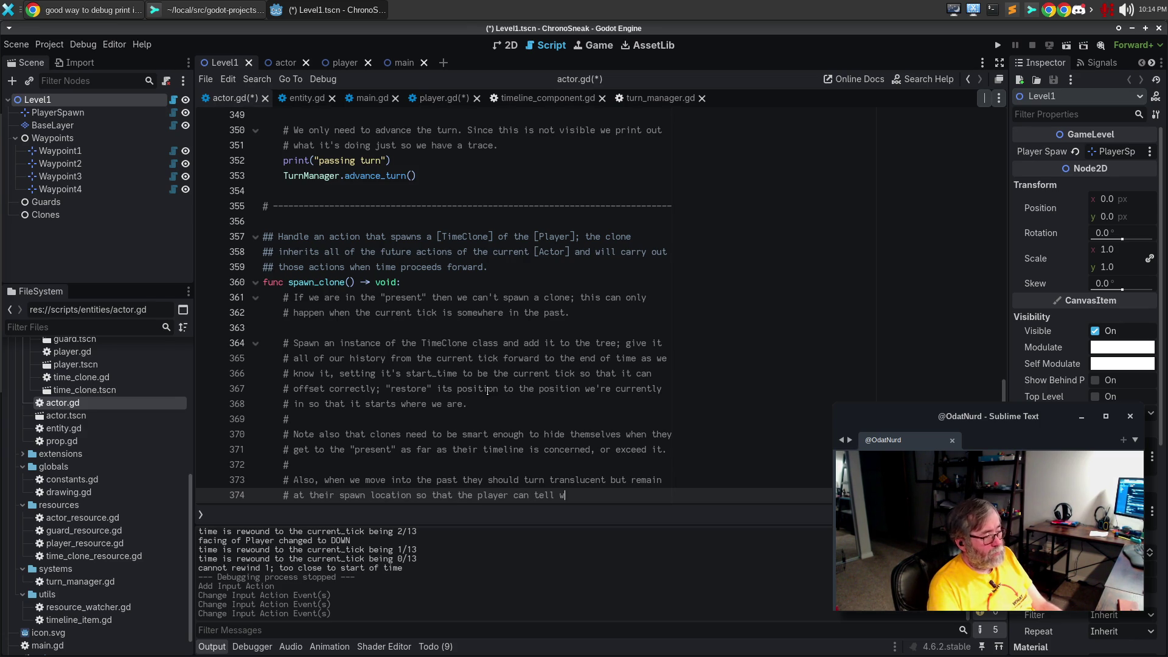
{"action": "type", "text": "here they will"}
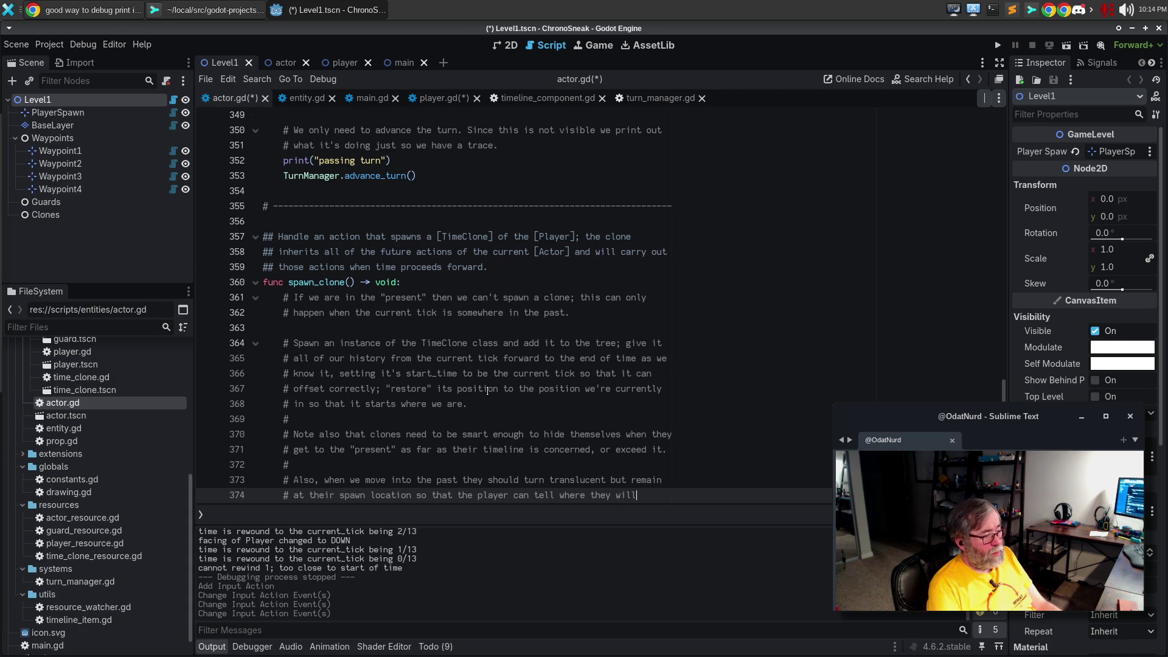
{"action": "key", "text": "Return"}
{"action": "type", "text": "# eventually spawn"}
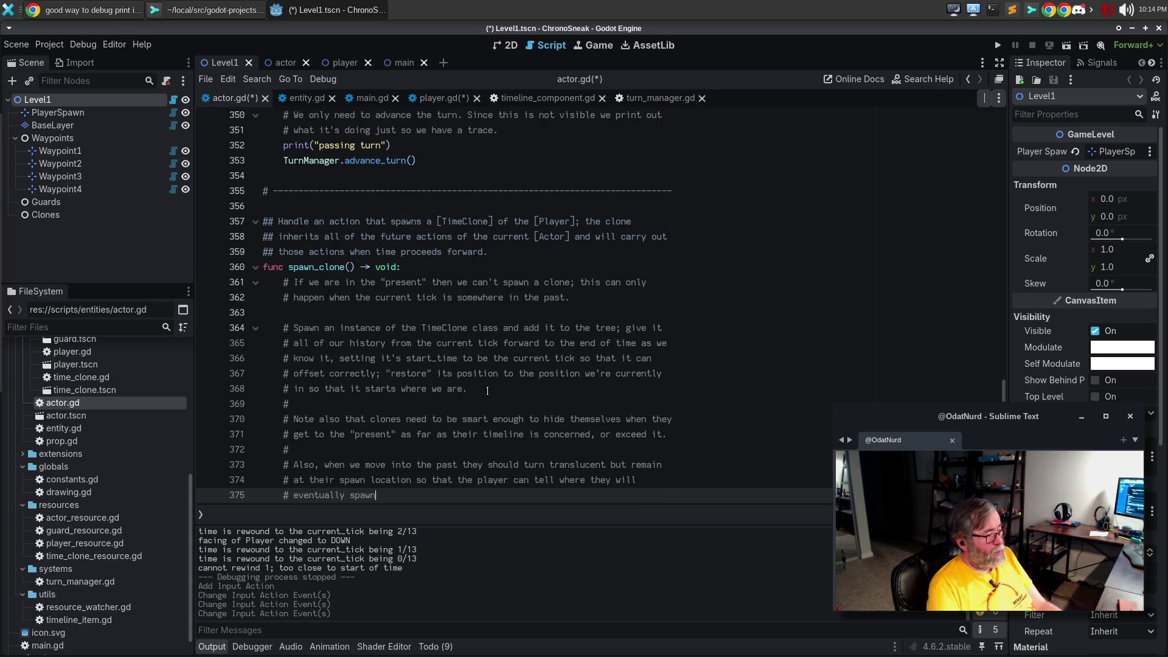
{"action": "type", "text": "."}
Add an "ALSO ALSO" note: clones schedule their own deletion if the timeline branches before their birth
{"action": "key", "text": "Return"}
{"action": "type", "text": "#"}
{"action": "key", "text": "Return"}
{"action": "type", "text": "# ALSO ALSO "}
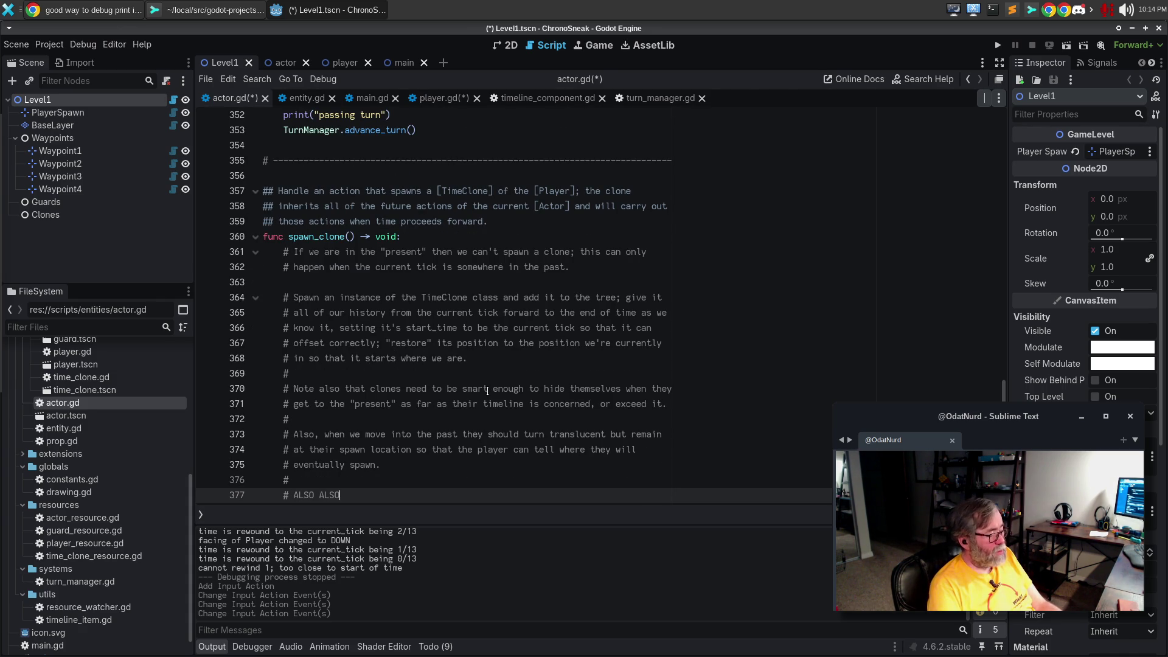
{"action": "type", "text": "if the timeline "}
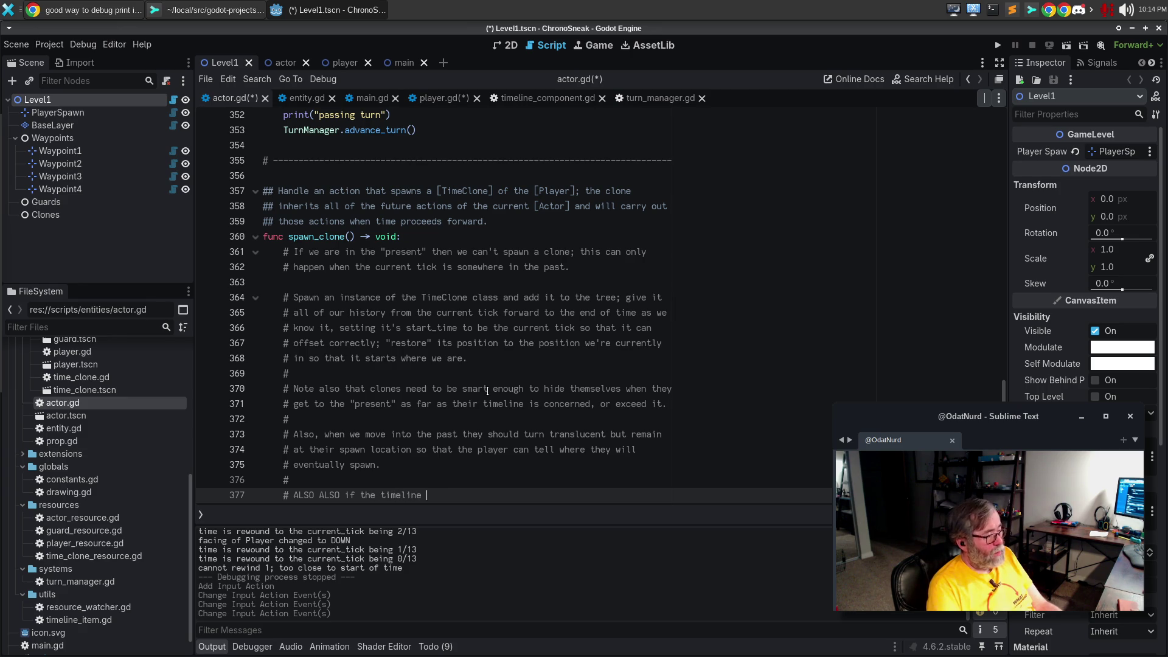
{"action": "type", "text": "branches be"}
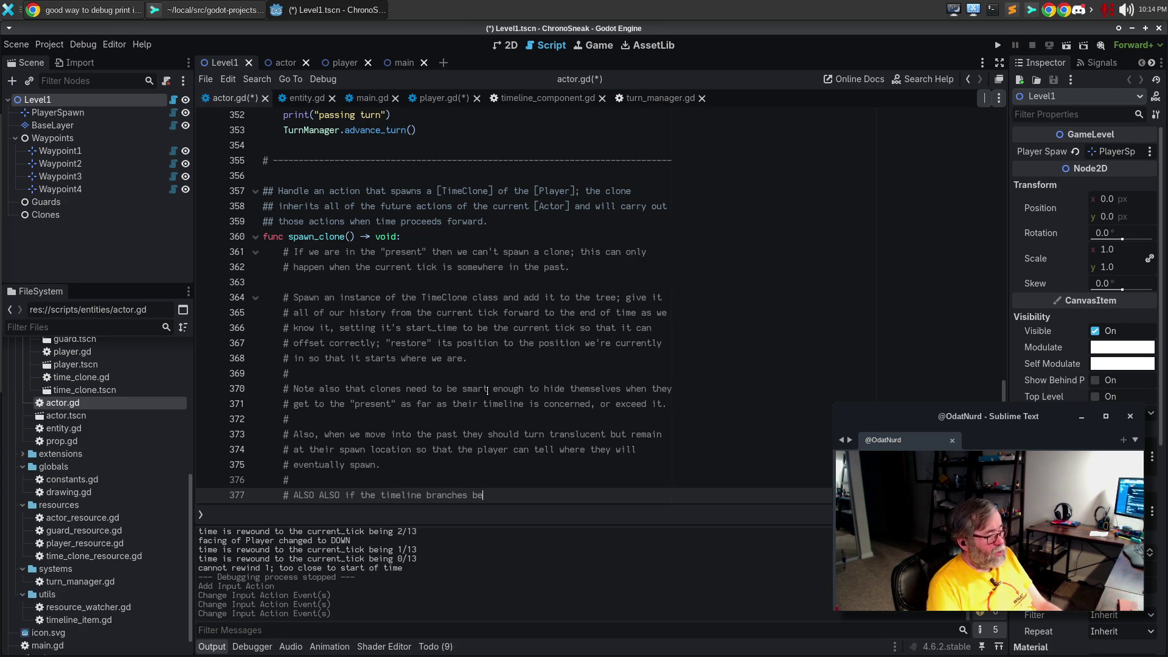
{"action": "type", "text": "fore they were born, t"}
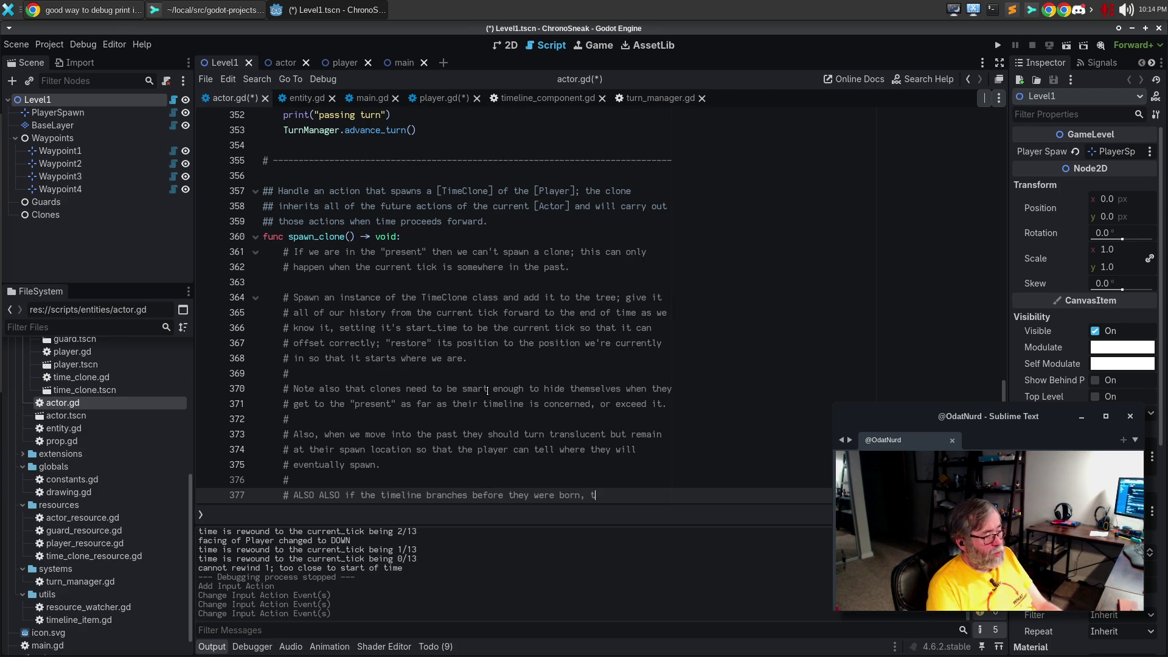
{"action": "type", "text": "hey should schedule"}
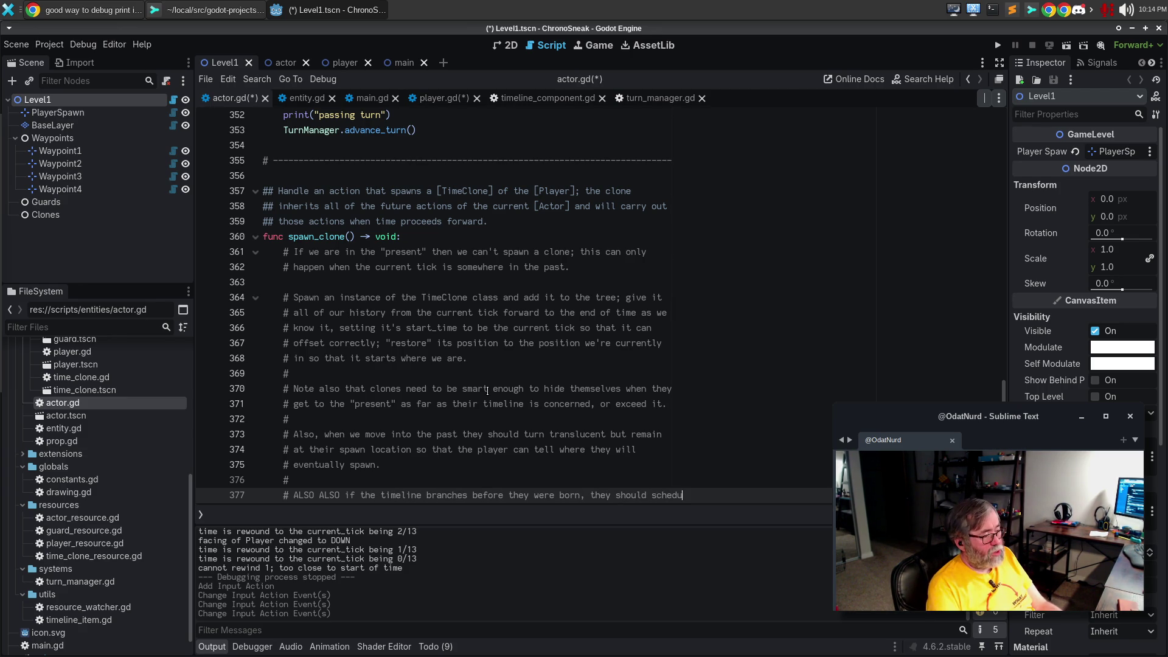
{"action": "key", "text": "Return"}
{"action": "type", "text": "# themselves for dfel"}
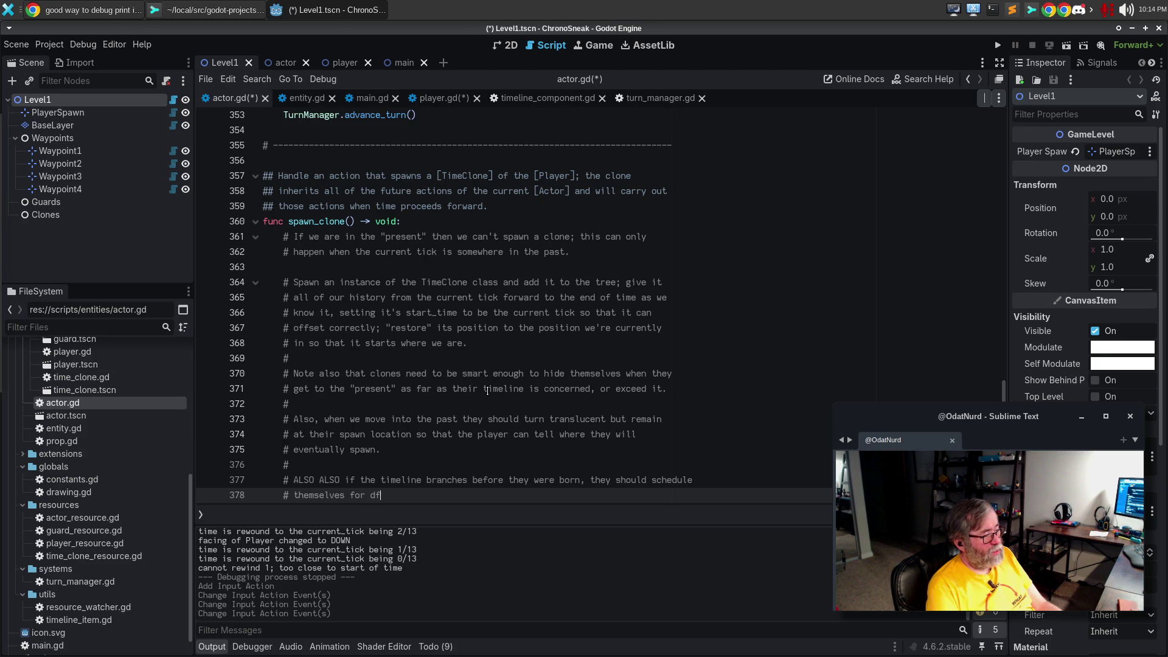
{"action": "key", "text": "BackSpace"}
{"action": "key", "text": "BackSpace"}
{"action": "key", "text": "BackSpace"}
{"action": "type", "text": "eletion"}
{"action": "key", "text": "BackSpace"}
{"action": "key", "text": "BackSpace"}
{"action": "key", "text": "BackSpace"}
{"action": "type", "text": "ion."}
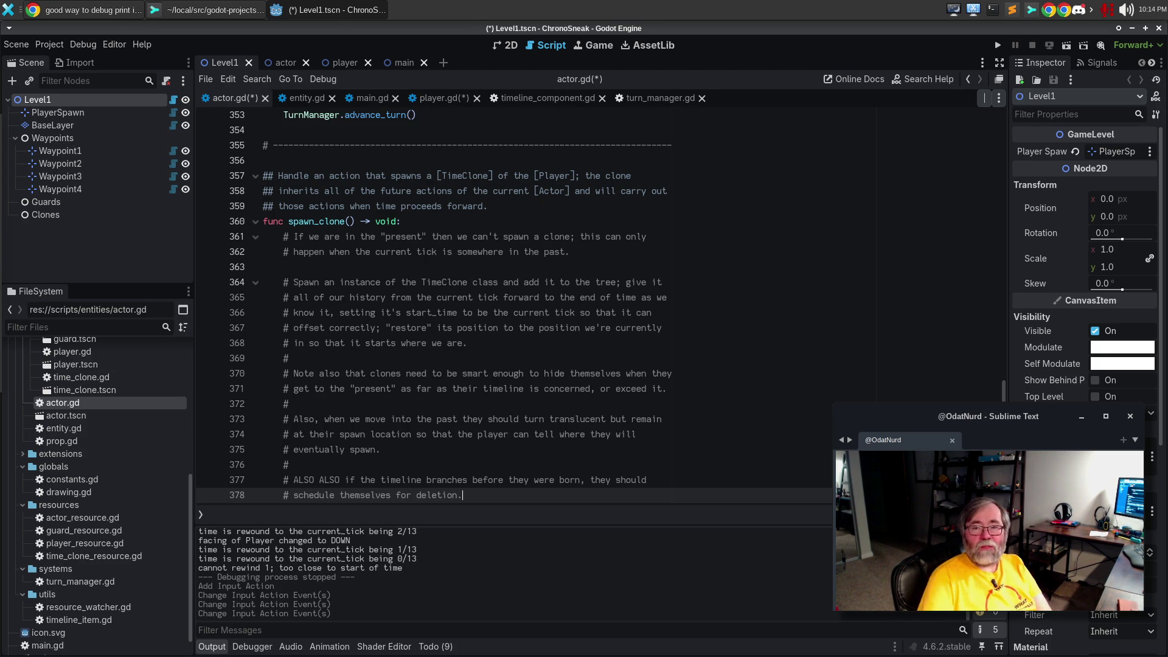